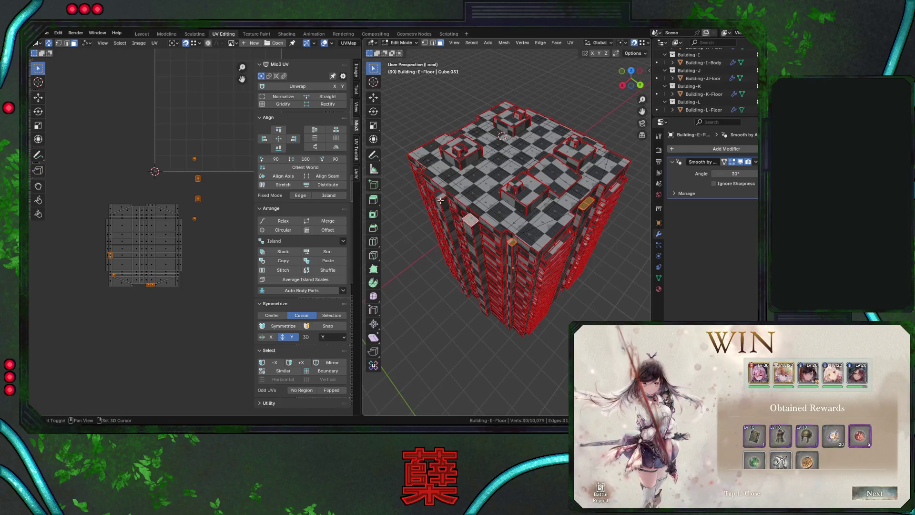
Select the floor's edge and top-corner faces, then save City.blend
shift+click(438, 194)
shift+click(419, 171)
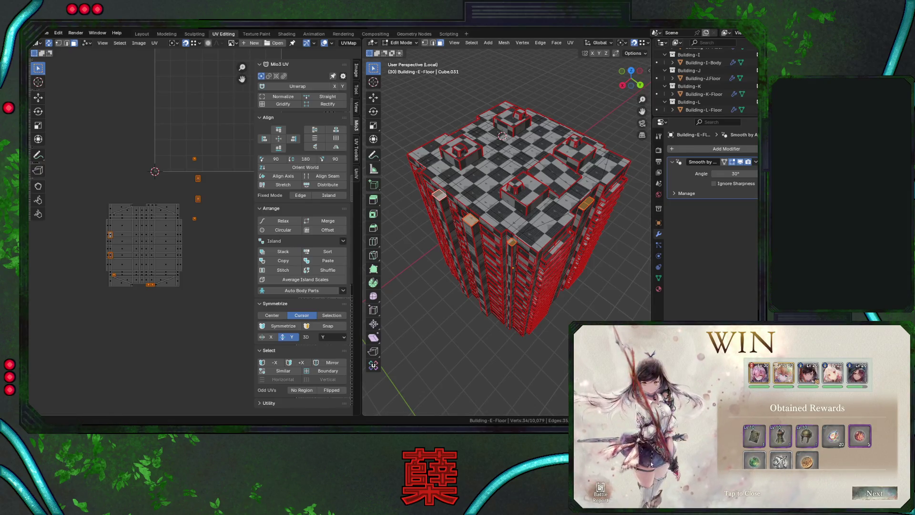
mouse_move(443, 195)
middle_down()
mouse_move(475, 230)
mouse_move(468, 239)
middle_up()
shift+click(469, 205)
key(ctrl+s)
From the top view, move the selected UV pieces lower in UV space
key(KP_7)
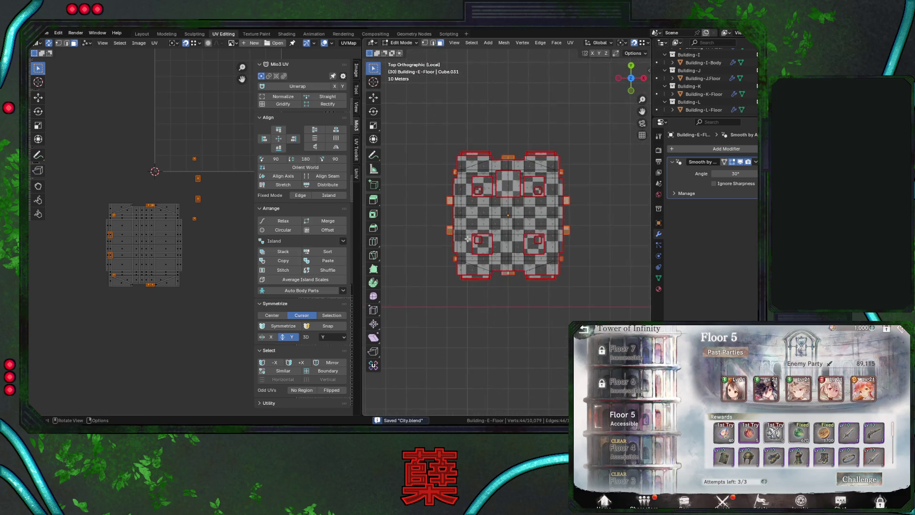
scroll(226, 233, down, 5)
scroll(219, 231, up, 4)
key(g)
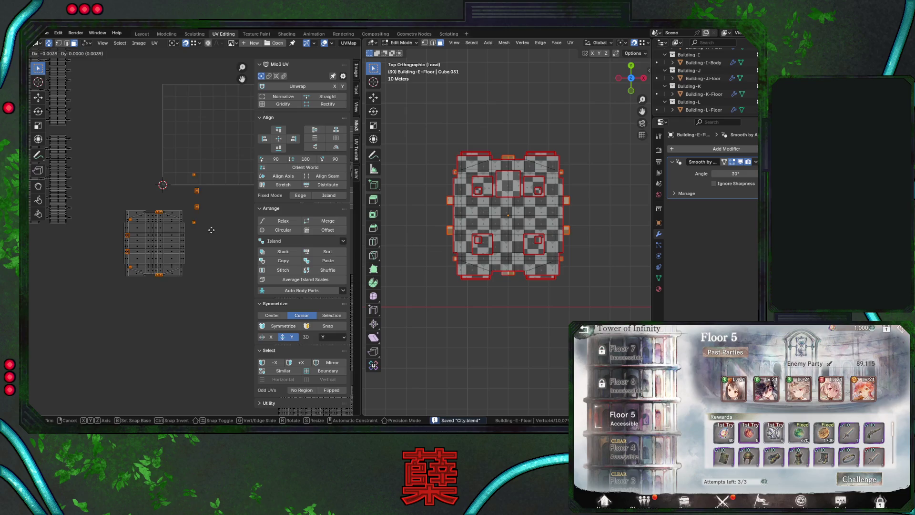
click(200, 349)
middle_drag(205, 330, 210, 258)
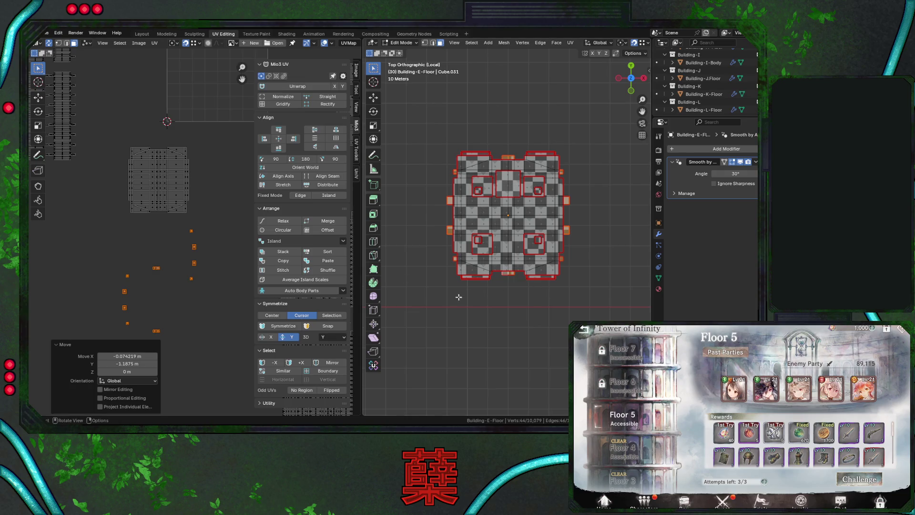
Move the small bottom-edge UV piece against the main island's bottom edge
click(505, 276)
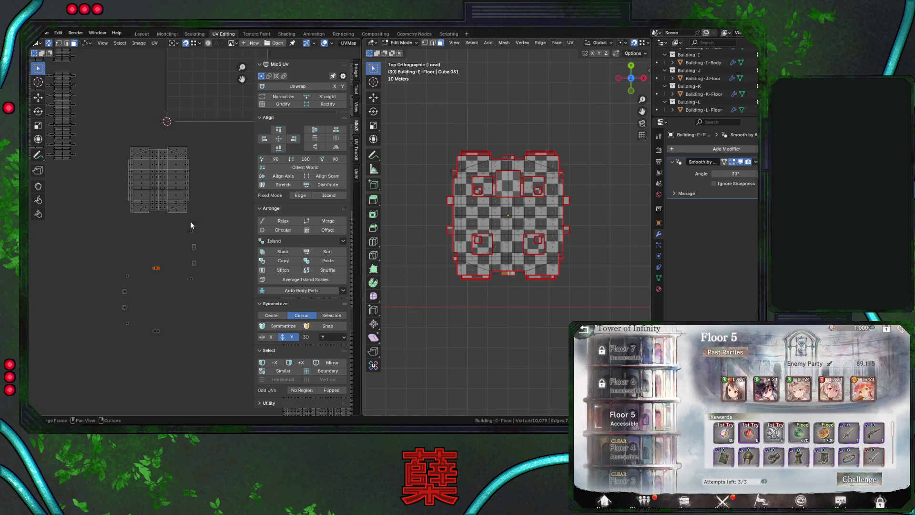
key(g)
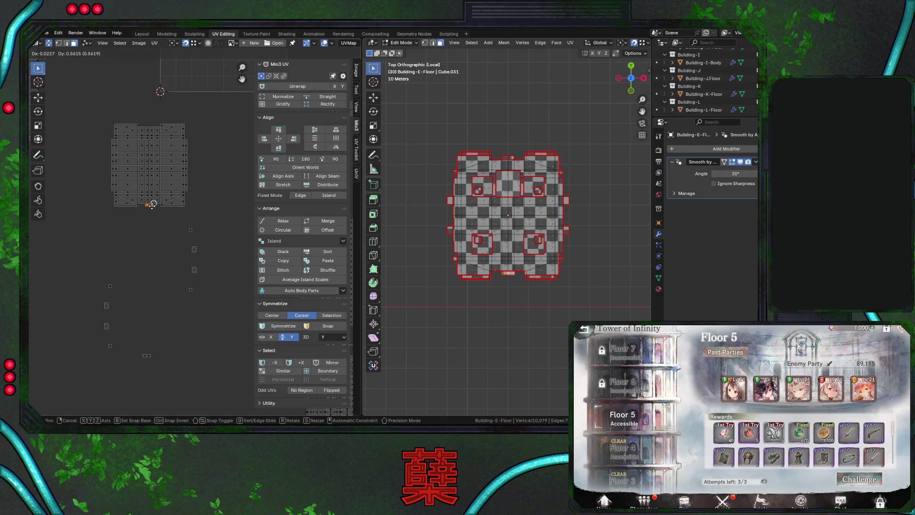
click(153, 204)
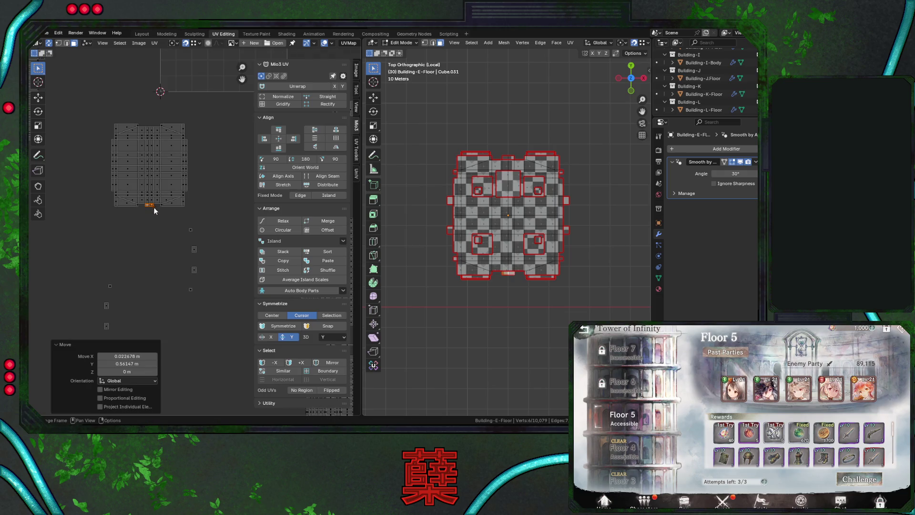
Place another stray UV piece on the island's left edge, nudging it horizontally with X
click(195, 249)
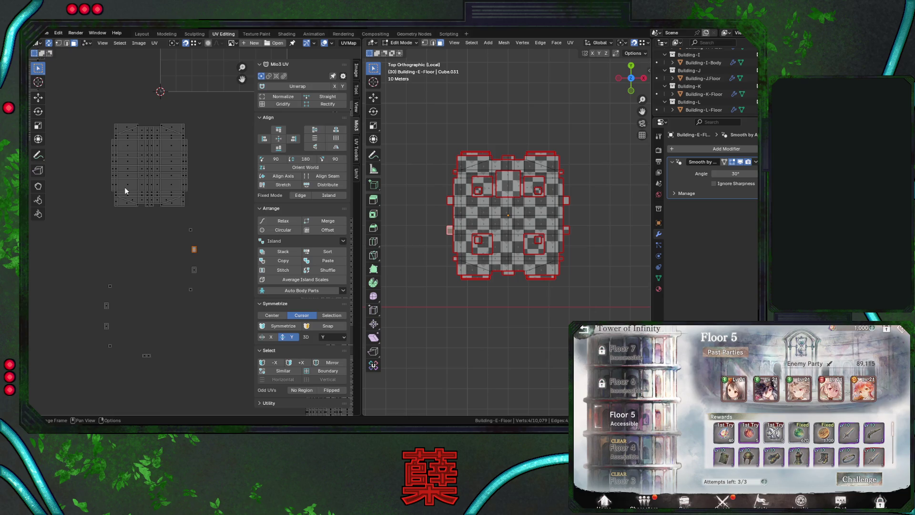
key(g)
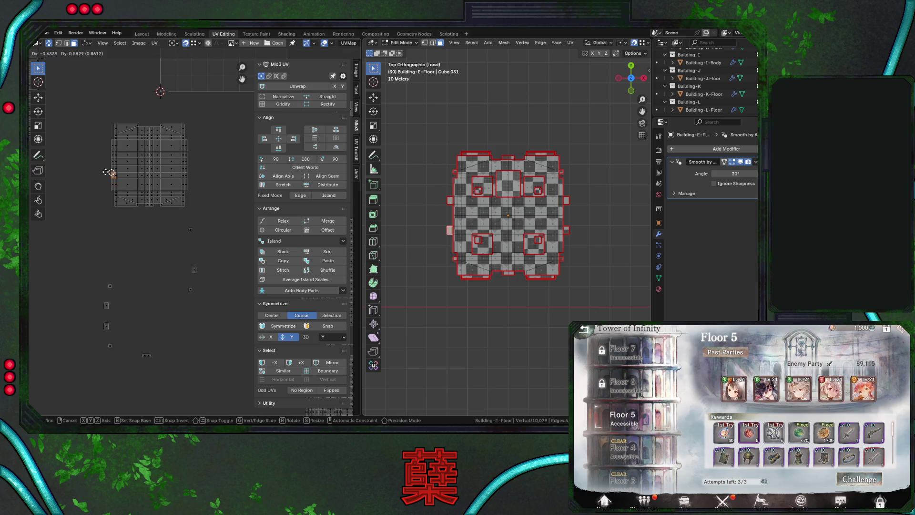
click(103, 175)
key(g)
key(x)
click(139, 241)
key(g)
key(x)
click(109, 178)
key(g)
key(Escape)
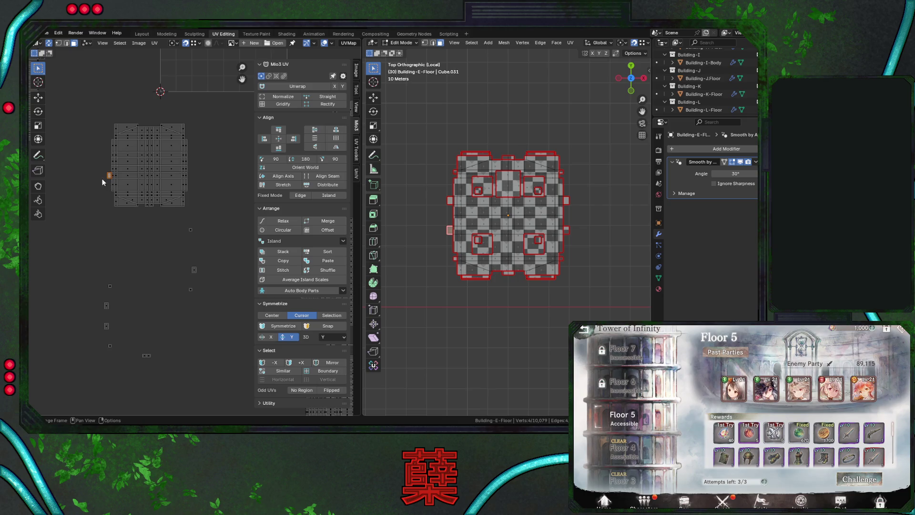
Select the whole main floor UV island and rotate it 180 degrees
drag(116, 170, 141, 194)
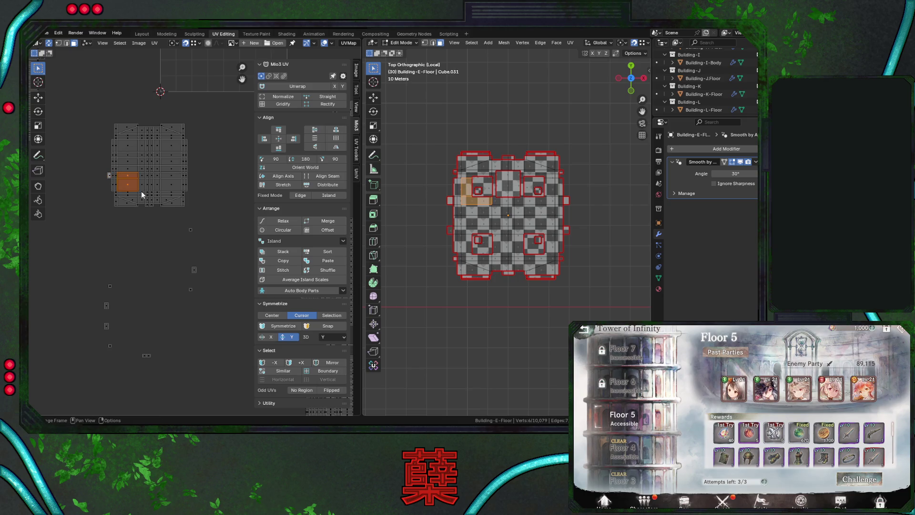
drag(127, 143, 171, 164)
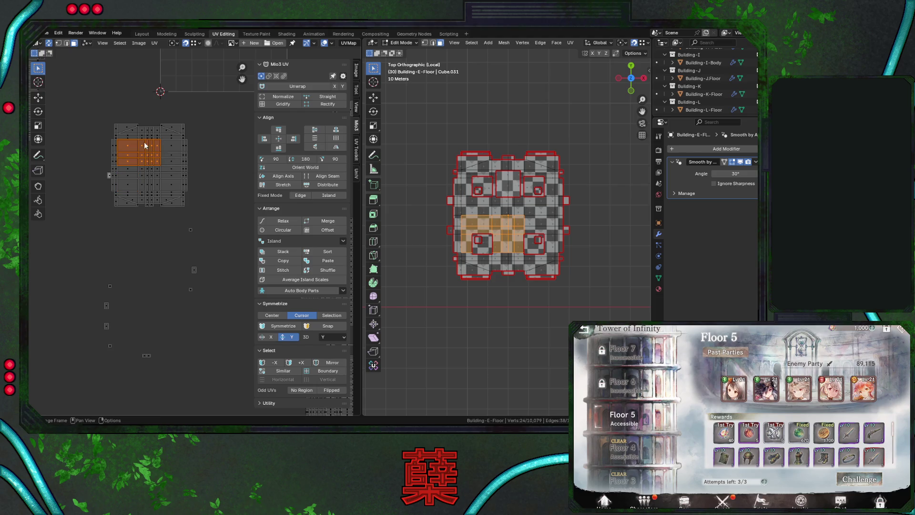
key(alt+a)
text(lr)
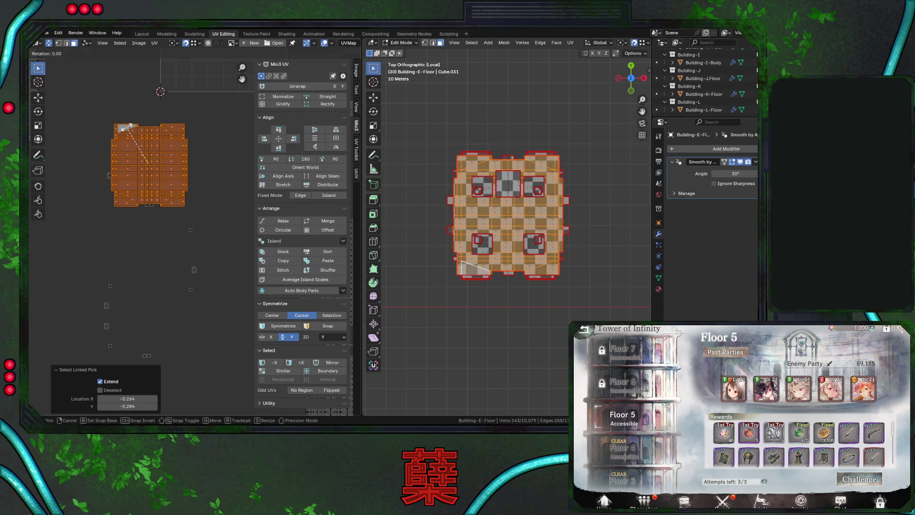
text(180)
key(Return)
Inspect parts of the rotated island and the building in perspective, then save City.blend
drag(113, 116, 170, 150)
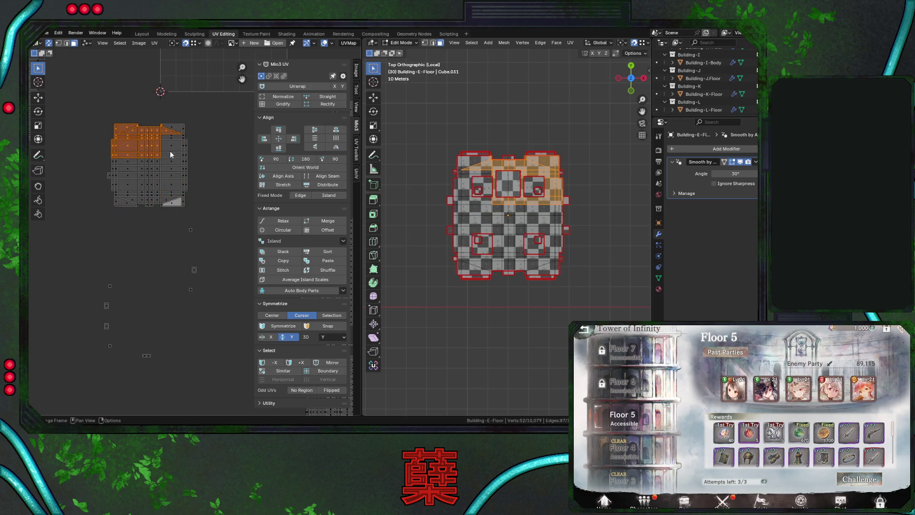
click(117, 127)
drag(124, 177, 181, 187)
click(190, 229)
middle_drag(548, 286, 572, 192)
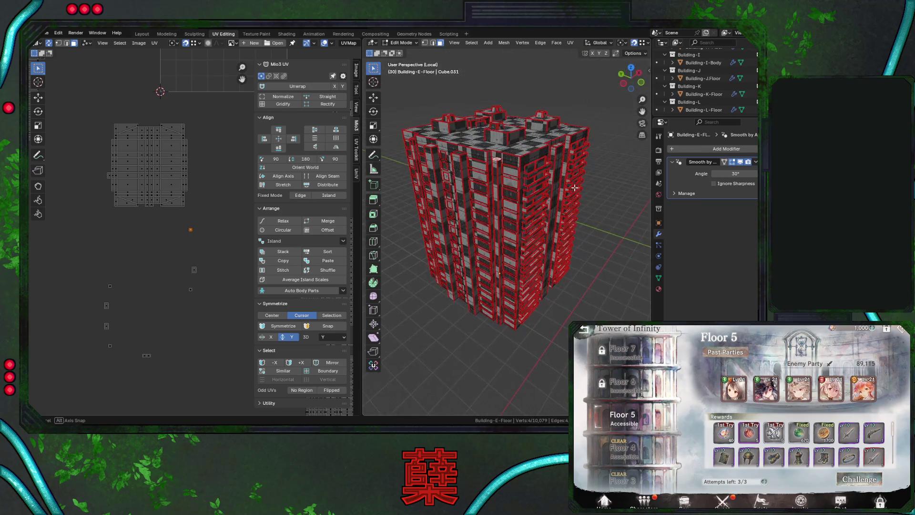
key(KP_7)
key(ctrl+s)
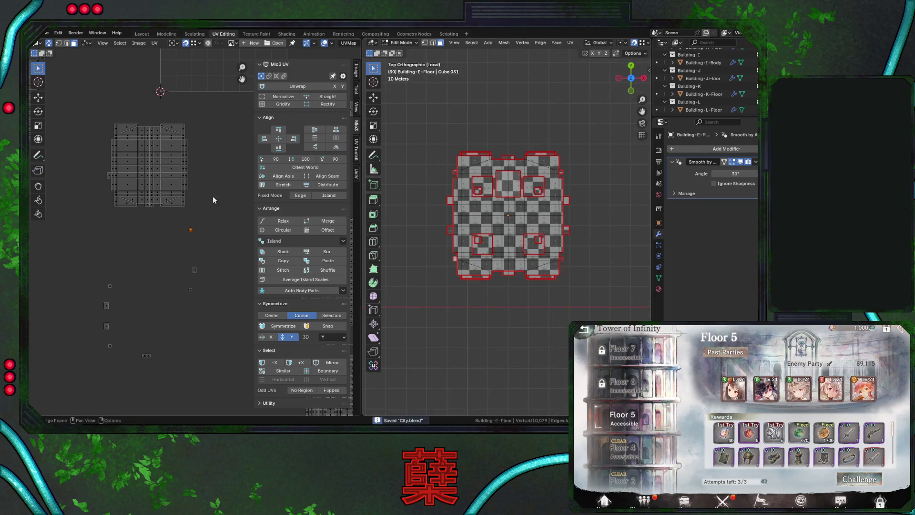
Reselect the floor island from a single face using linked selection (L)
drag(102, 173, 136, 176)
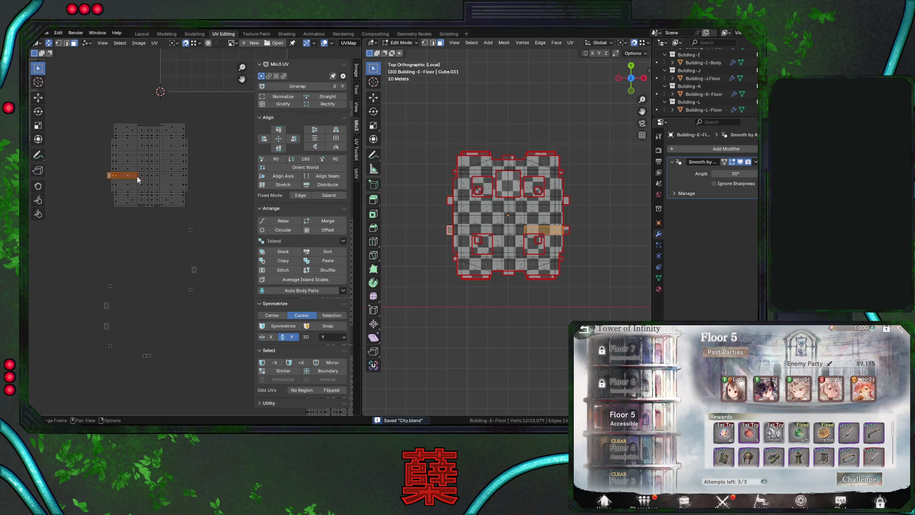
click(109, 230)
click(132, 157)
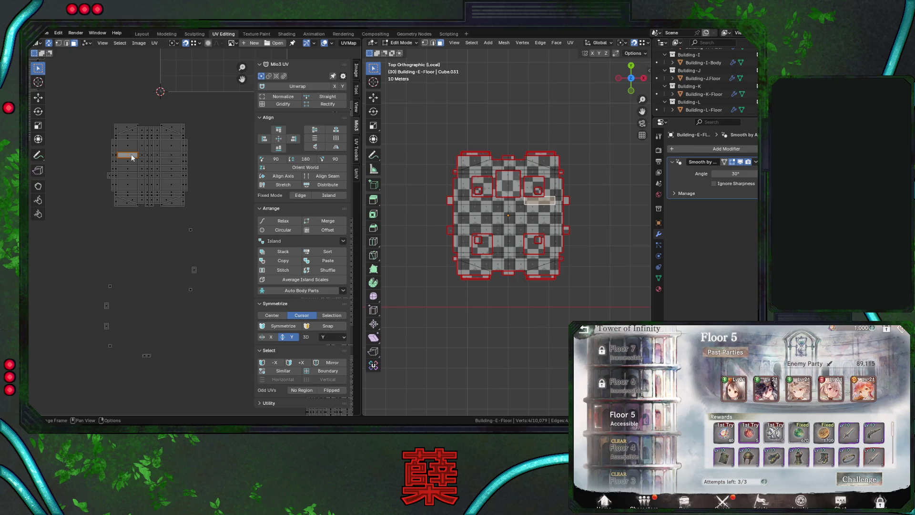
key(l)
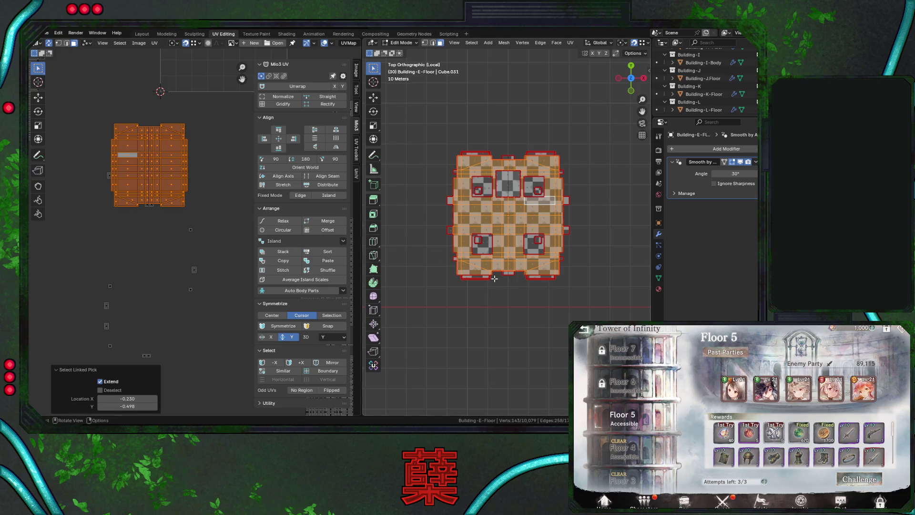
Re-project the floor UVs from the top view and move the island back inside the tile
scroll(495, 278, up, 3)
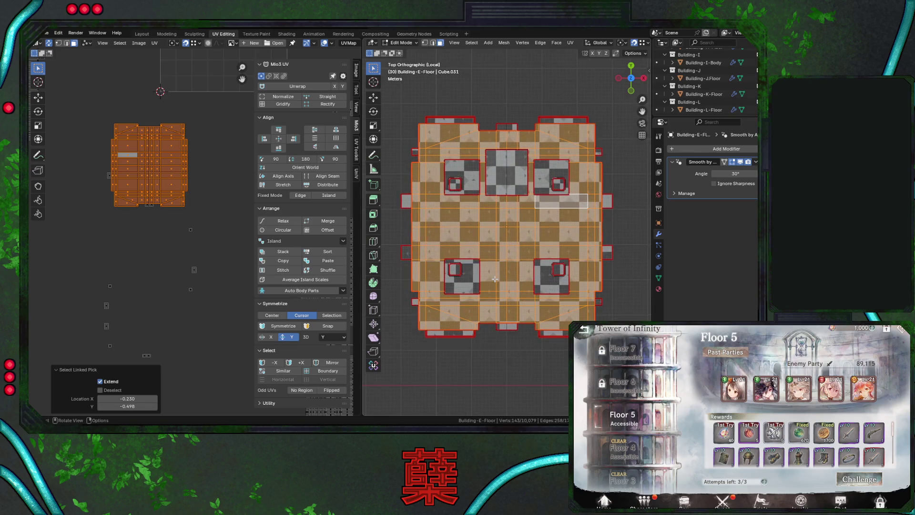
key(u)
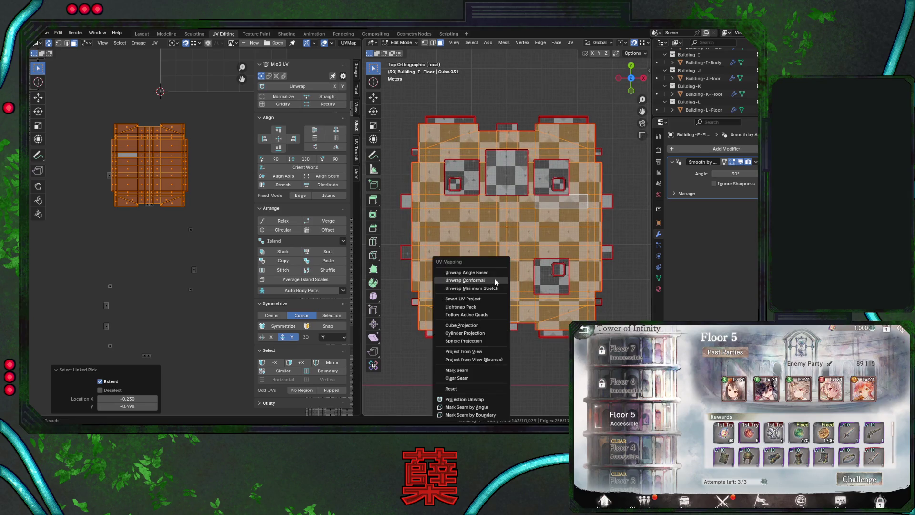
click(484, 349)
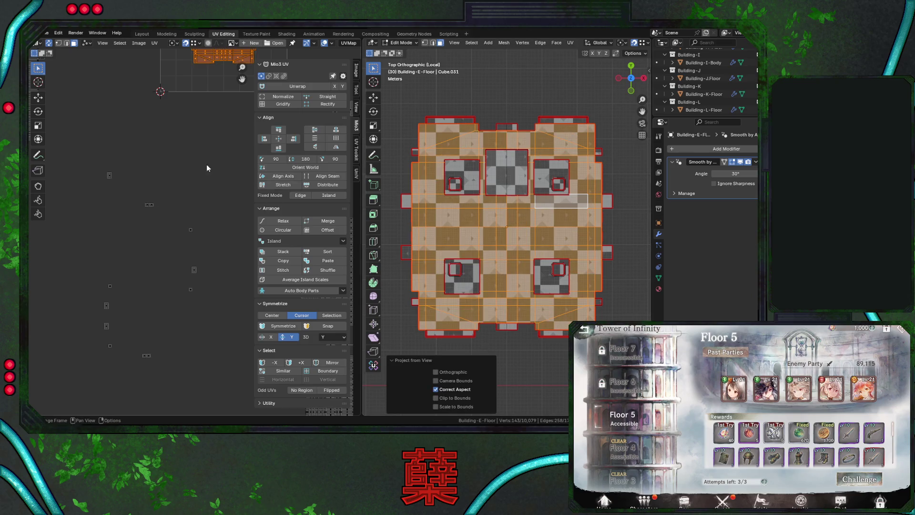
key(g)
click(119, 182)
key(g)
click(115, 187)
key(g)
click(113, 189)
Enlarge the UV island to 1.043 and reposition it, cancelling a further scale
scroll(178, 240, up, 2)
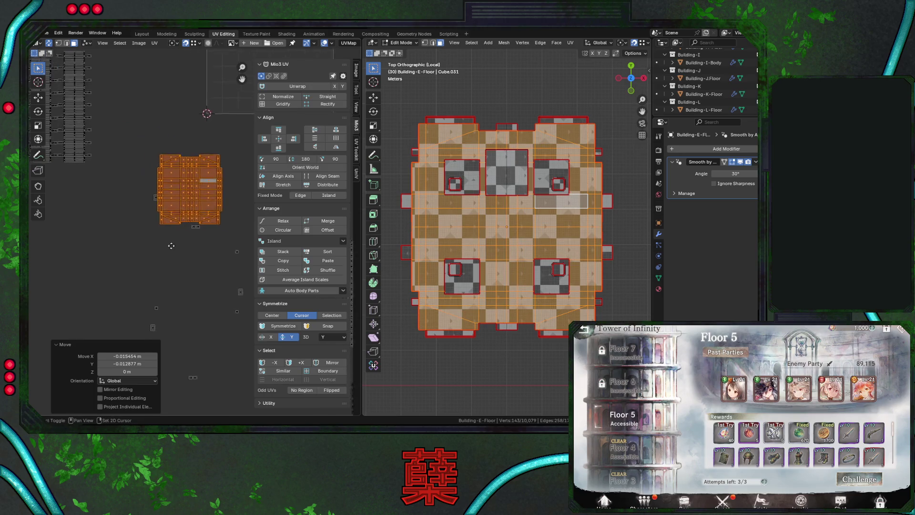
key(s)
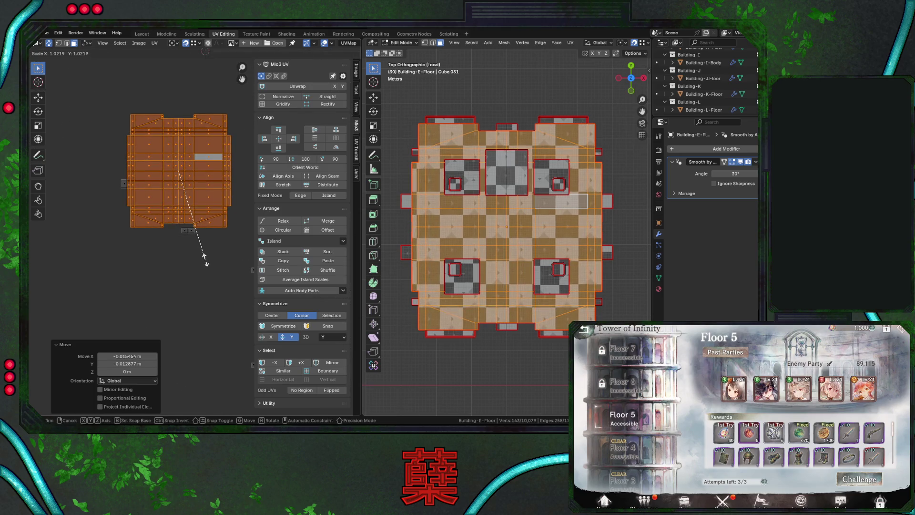
click(208, 261)
key(g)
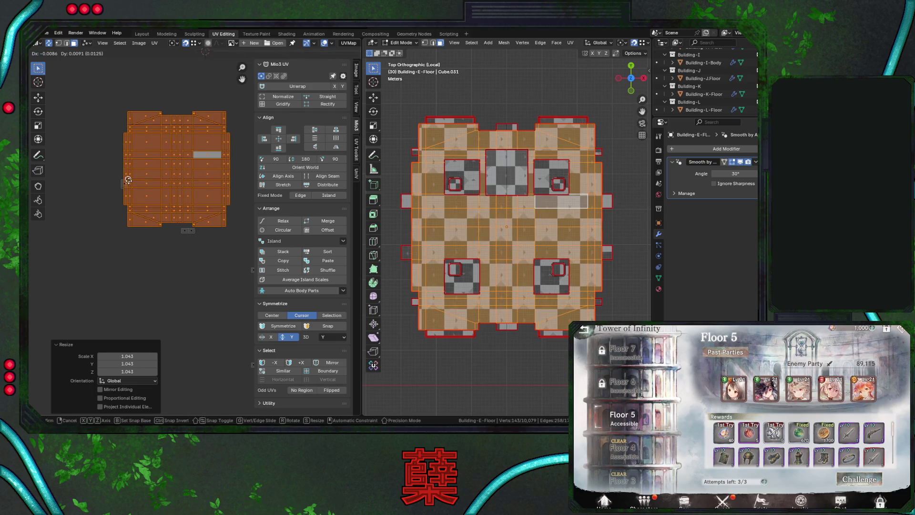
click(128, 180)
scroll(213, 264, up, 2)
key(s)
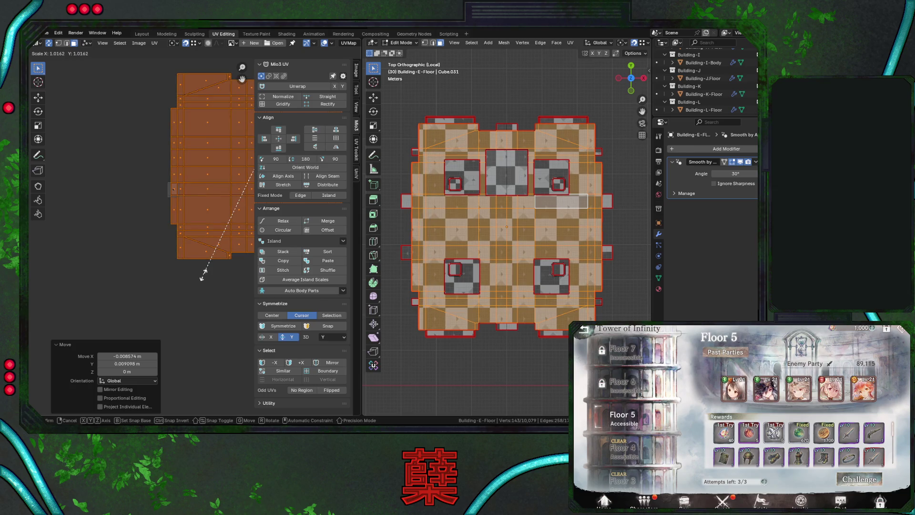
key(Escape)
Frame the island with nearby pieces and enlarge it to 1.065
middle_drag(253, 210, 182, 217)
scroll(198, 219, up, 1)
scroll(198, 219, down, 6)
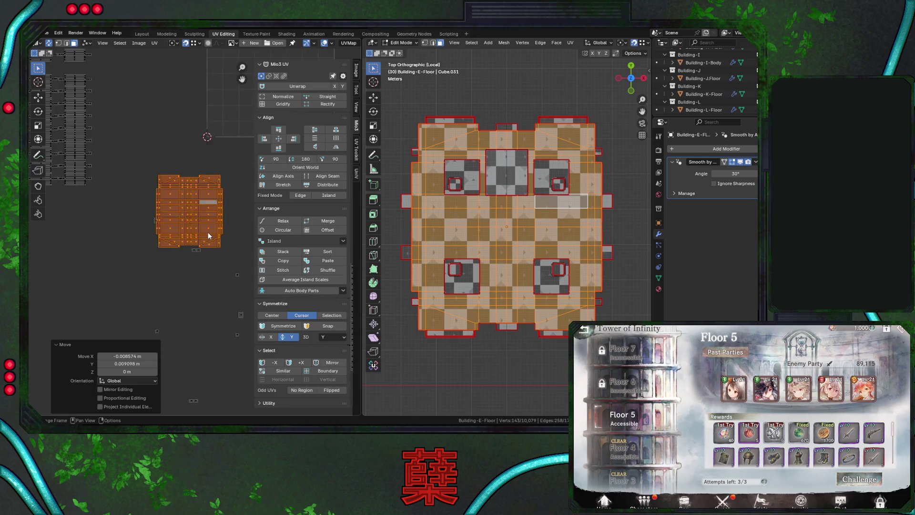
middle_drag(210, 248, 144, 252)
key(s)
click(150, 252)
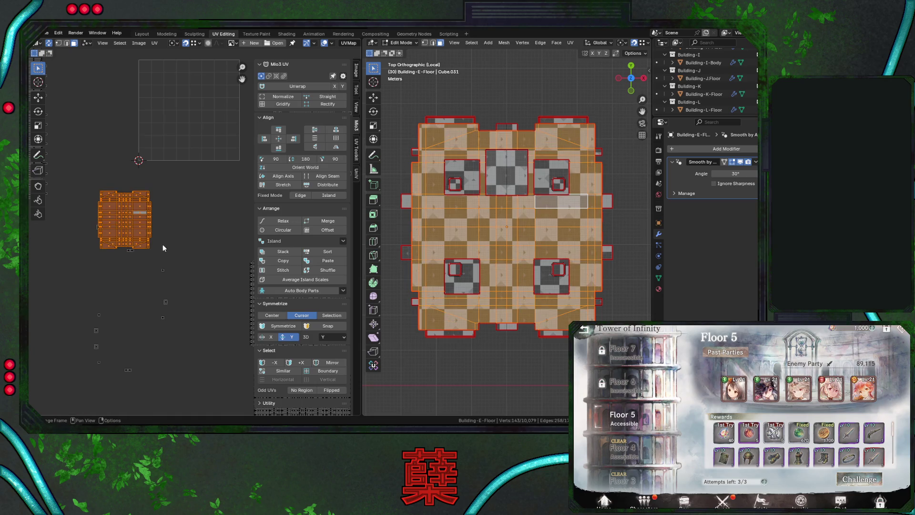
scroll(205, 242, up, 6)
scroll(226, 294, down, 2)
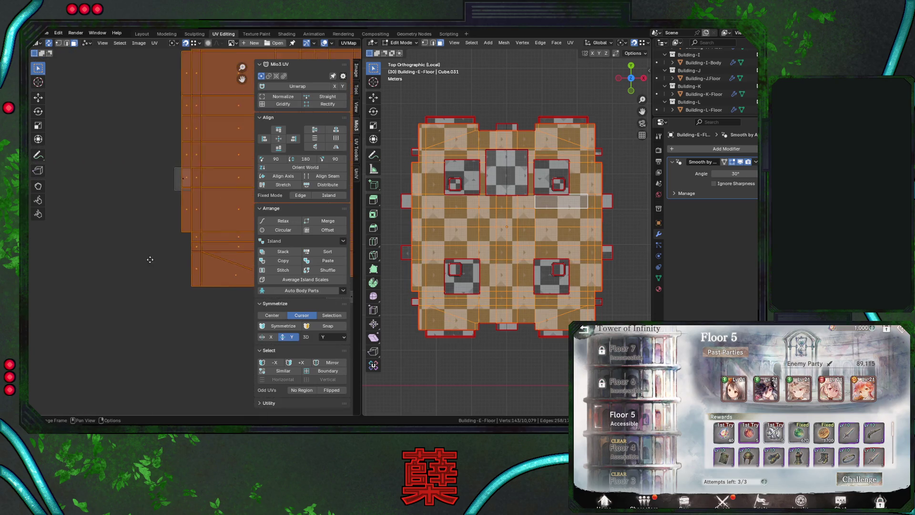
scroll(163, 228, up, 4)
key(s)
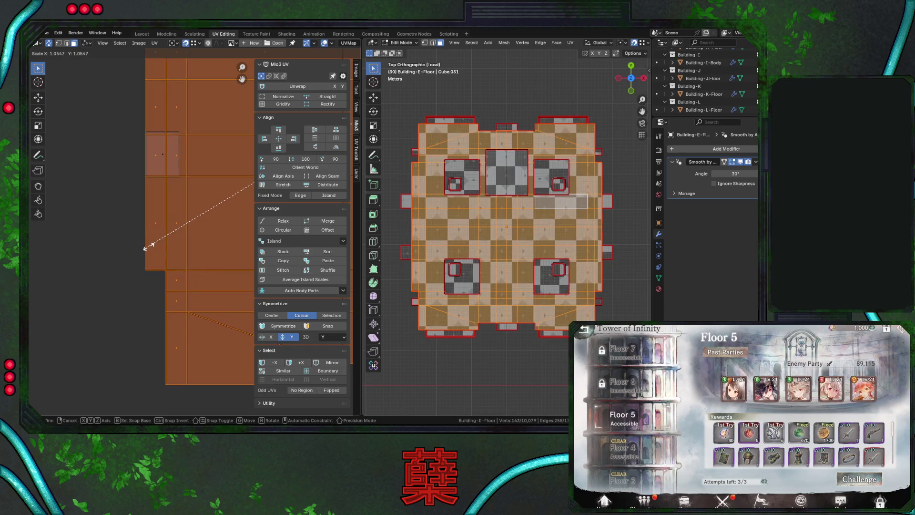
Confirm the island's scale, move it, and rescale it to 1.044
click(148, 246)
key(g)
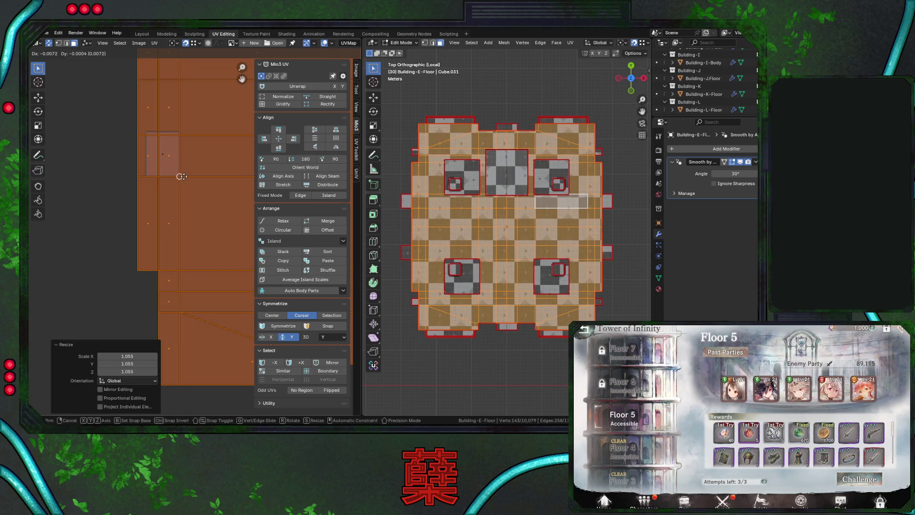
click(181, 176)
key(s)
click(107, 262)
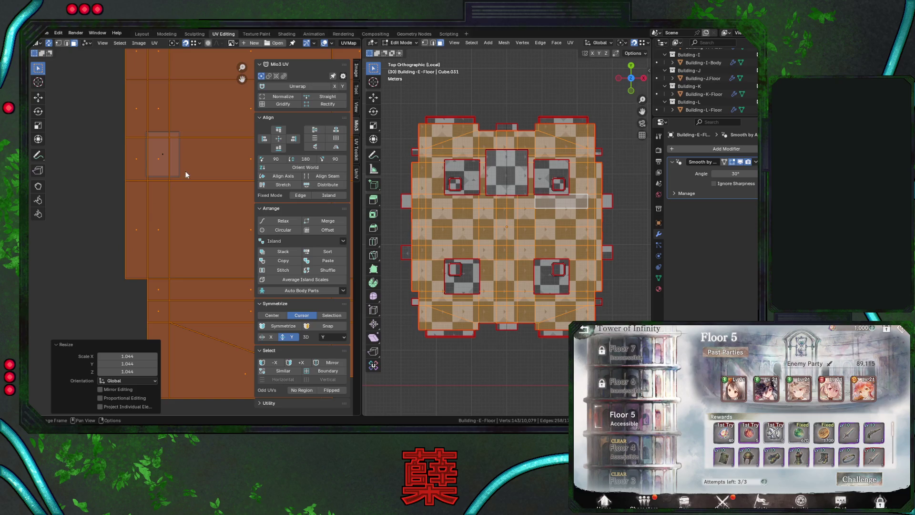
Nudge the island horizontally with the X constraint and fine-tune its position
key(g)
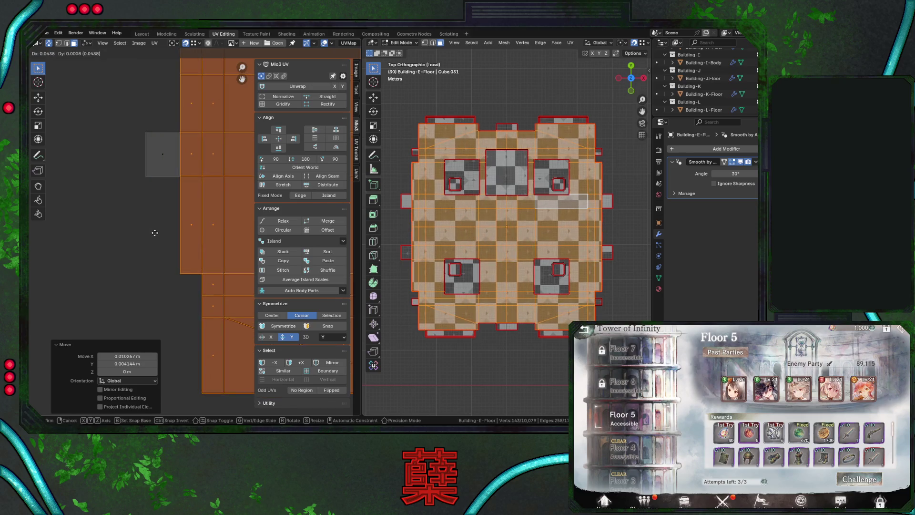
key(x)
click(144, 238)
key(s)
key(Escape)
key(g)
click(148, 232)
Reposition the island once more, cancelling the stray scale operations
key(s)
key(Escape)
key(g)
click(164, 205)
key(s)
key(Escape)
Select one UV face and two neighbouring faces of the layout
click(165, 156)
ctrl+click(206, 158)
scroll(196, 214, down, 3)
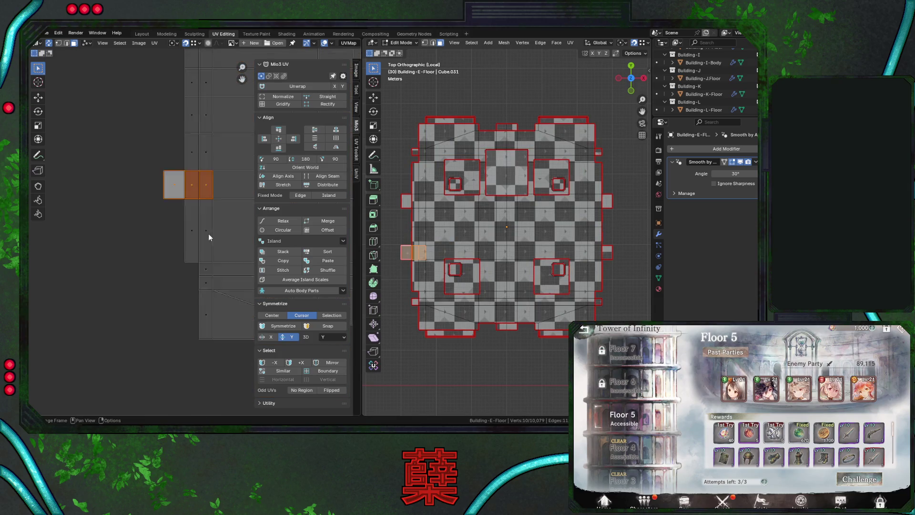
Move a small stray UV face into the top of the floor layout
scroll(209, 237, down, 7)
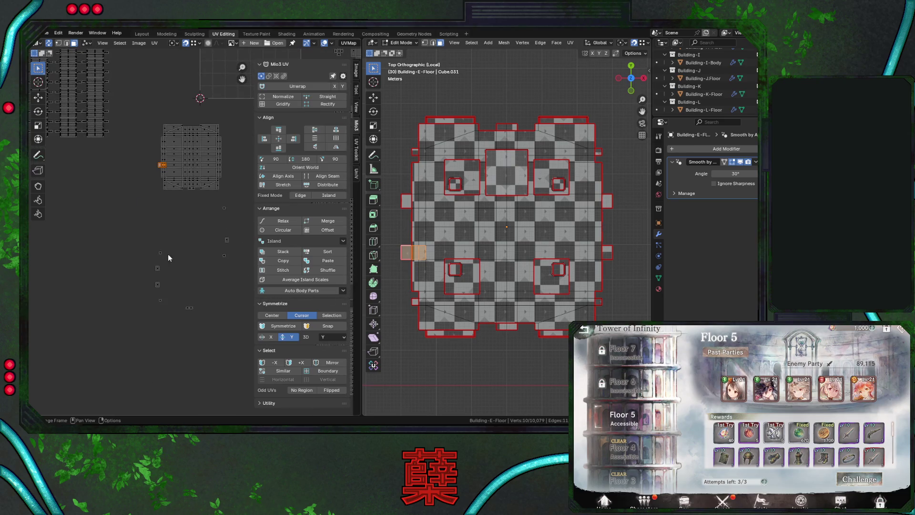
click(225, 240)
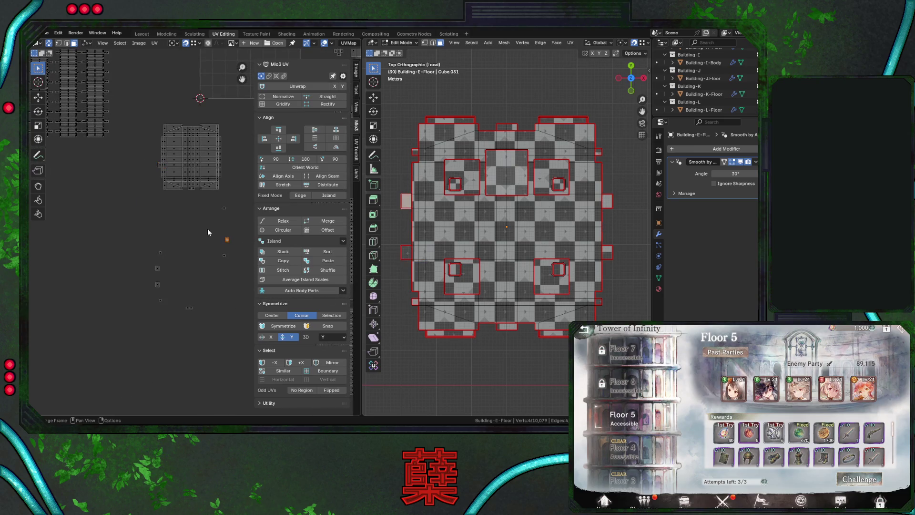
scroll(201, 228, up, 6)
key(g)
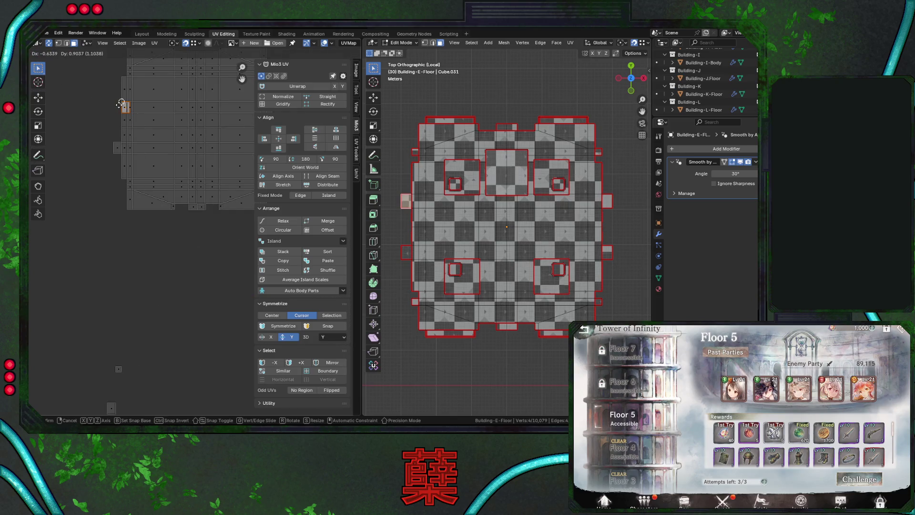
click(122, 102)
drag(105, 107, 151, 108)
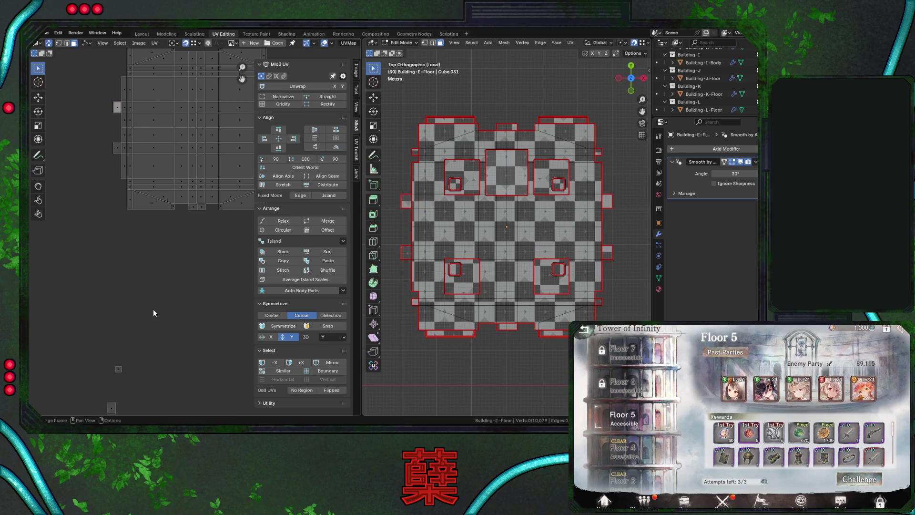
Relocate another stray UV face into the floor layout
scroll(156, 311, down, 2)
scroll(205, 238, up, 3)
click(201, 198)
key(g)
click(203, 197)
scroll(196, 264, down, 3)
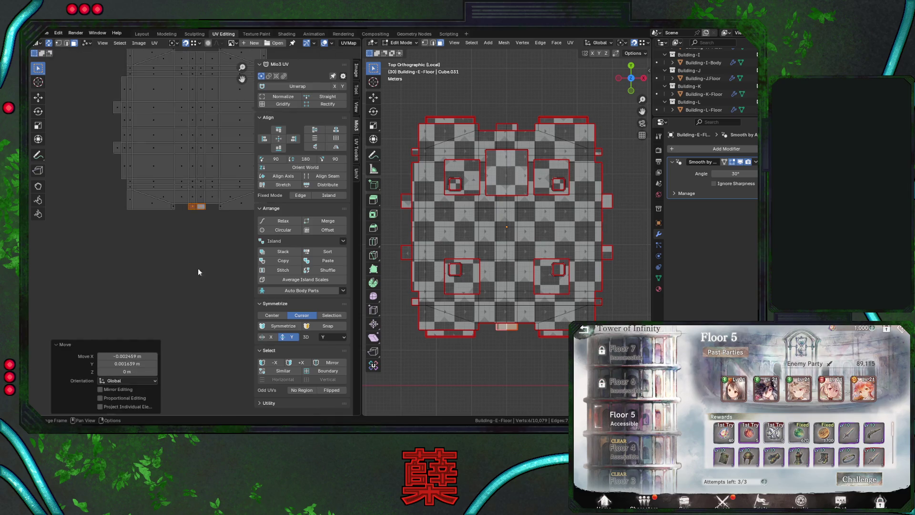
key(g)
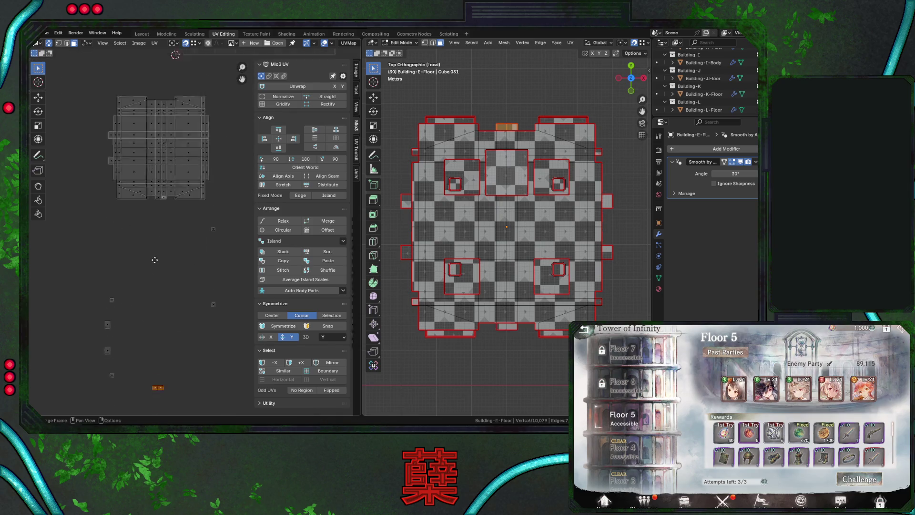
click(161, 167)
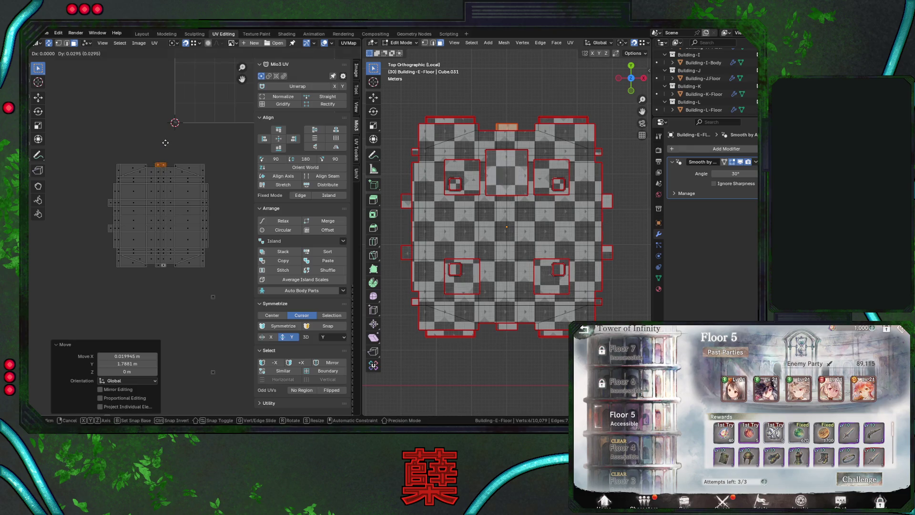
Bring two stray faces from below the layout up beside its right edge
shift+scroll(166, 210, down, 5)
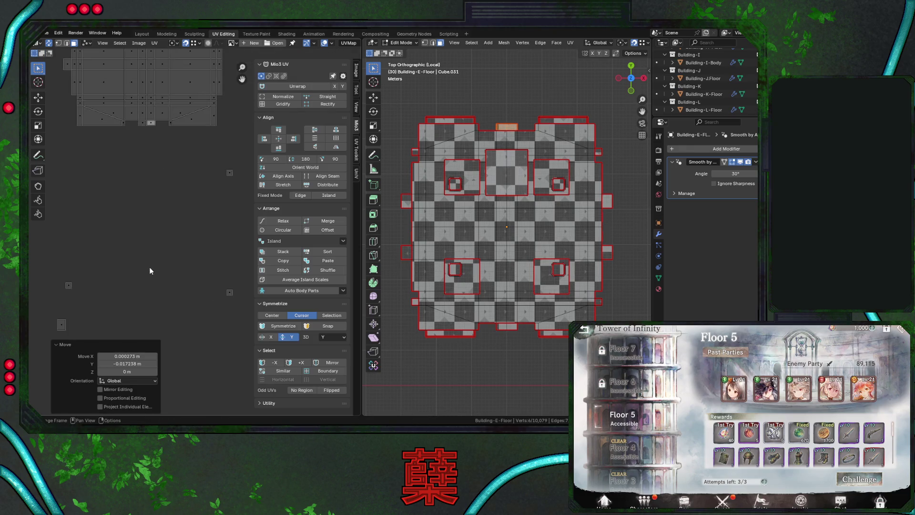
click(119, 291)
key(g)
click(220, 103)
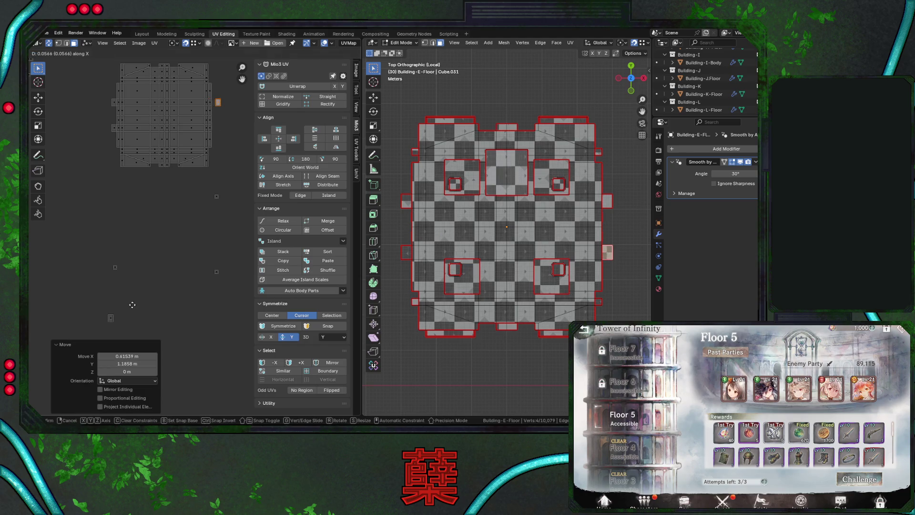
click(123, 312)
key(g)
click(228, 107)
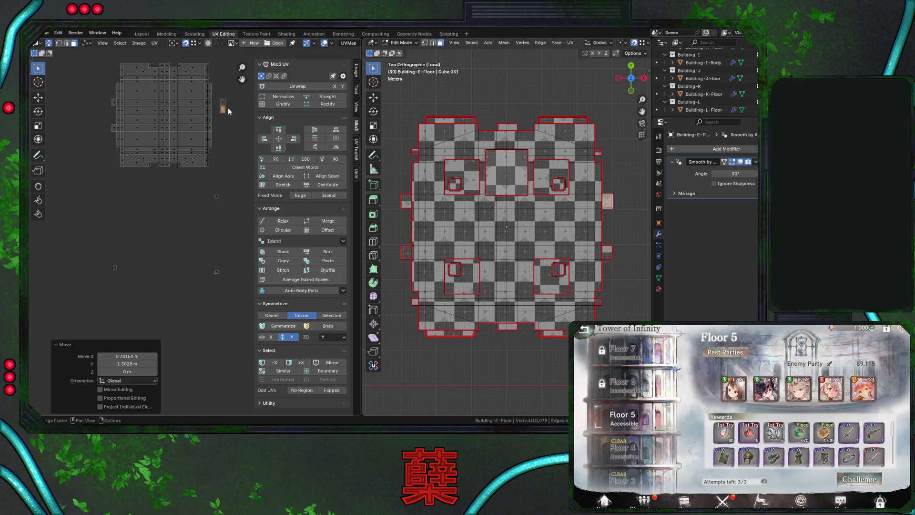
key(g)
click(215, 130)
drag(127, 364, 153, 363)
Move a box-selected stray face to the layout's right side with a small nudge
drag(97, 258, 133, 280)
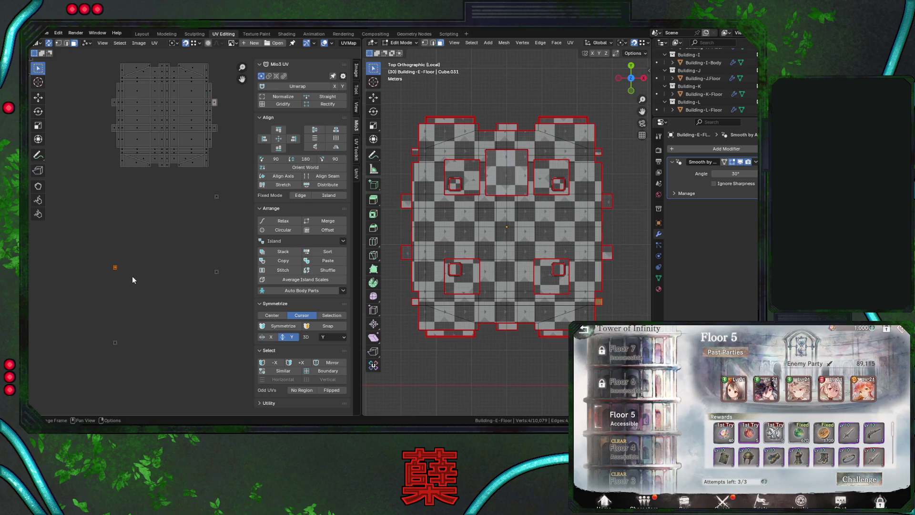
key(g)
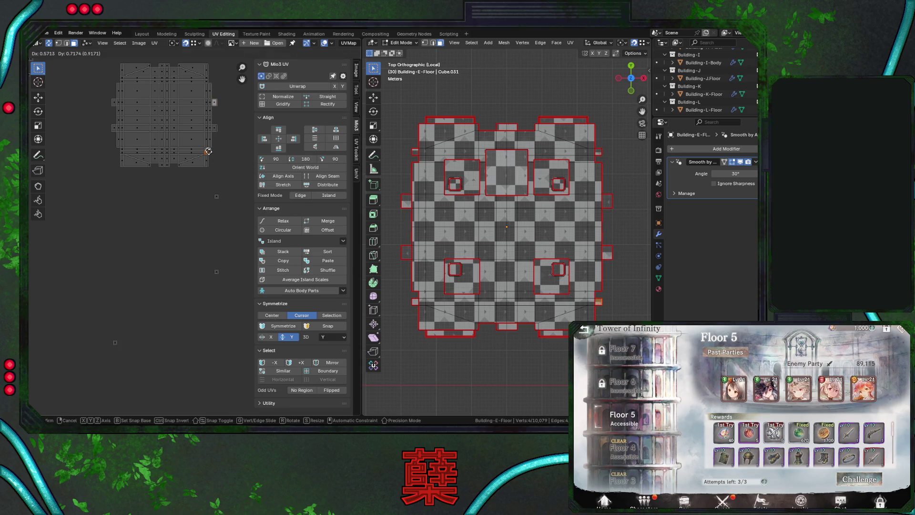
click(213, 152)
key(g)
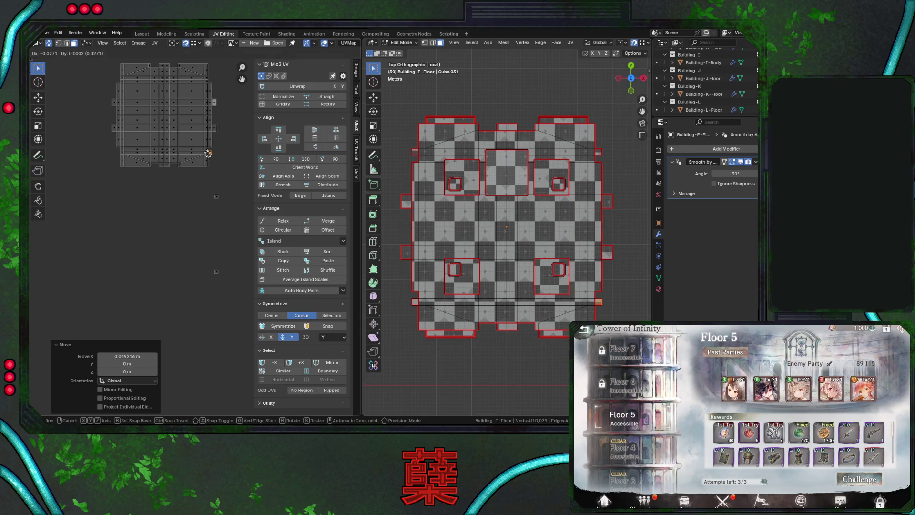
click(208, 153)
Place another stray element at the layout's left edge, undoing an upward nudge
click(217, 196)
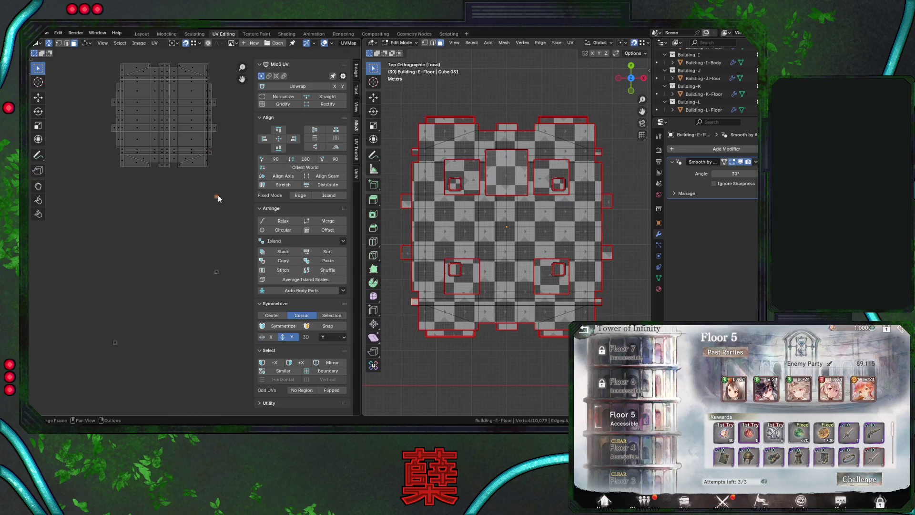
key(g)
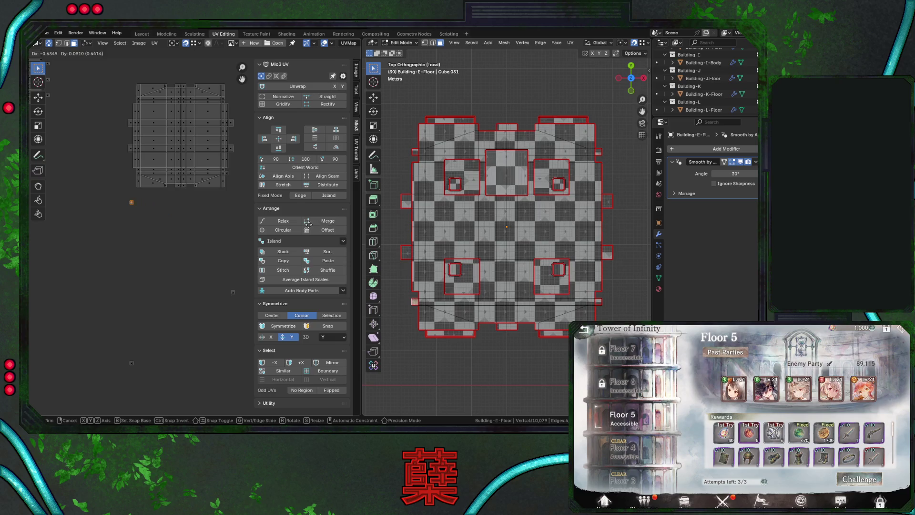
click(203, 192)
drag(137, 176, 137, 174)
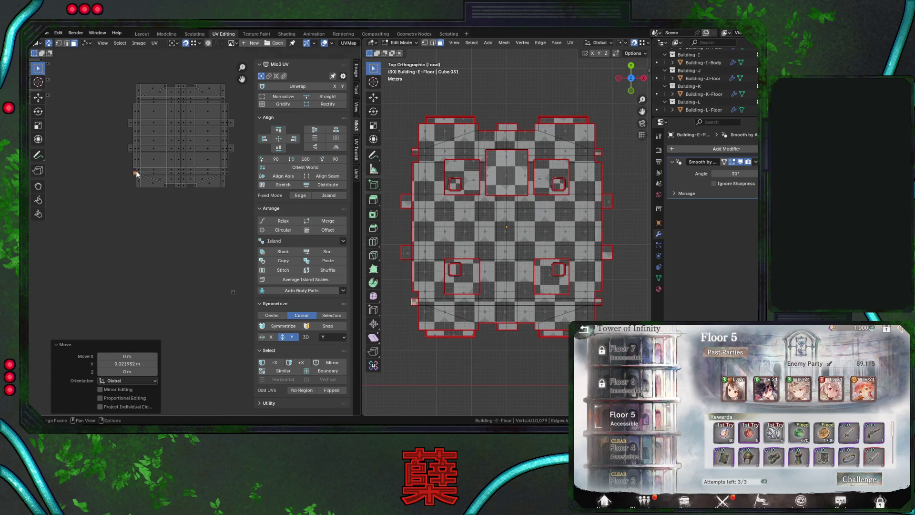
key(ctrl+z)
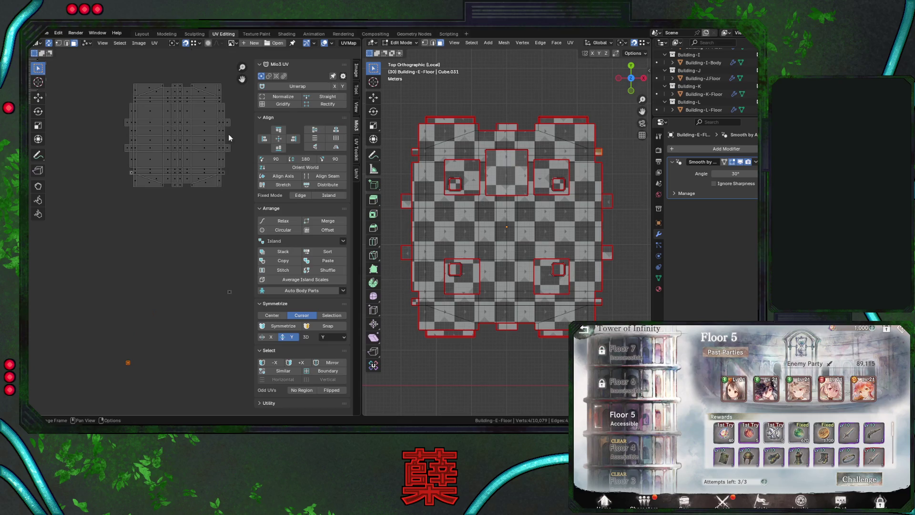
Adjust the island's top corner vertices into place and save City.blend
drag(221, 99, 222, 100)
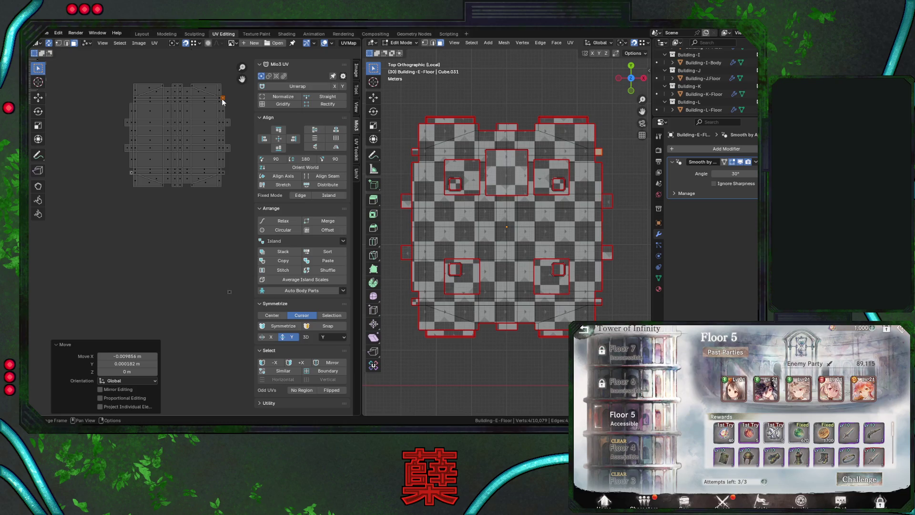
drag(129, 99, 133, 96)
key(ctrl+s)
scroll(184, 229, down, 5)
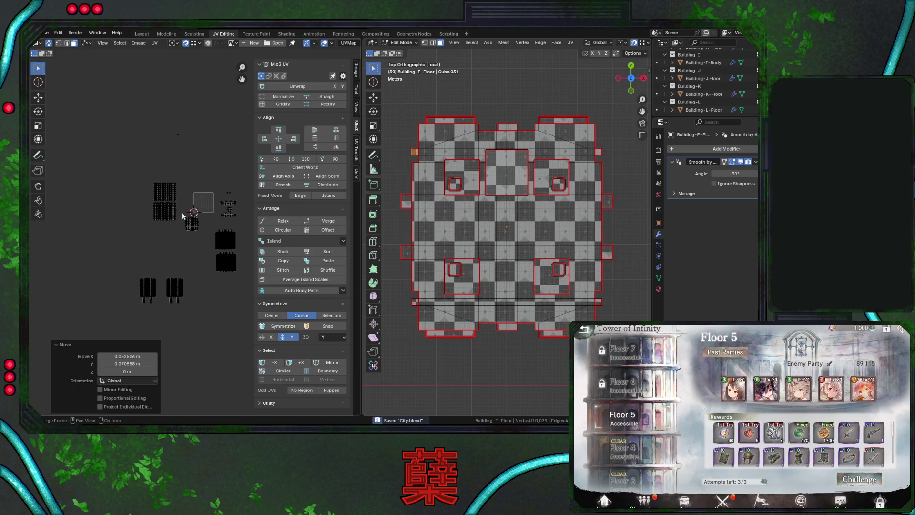
Select the tiny stray UV point and move it off the top of the island
click(175, 136)
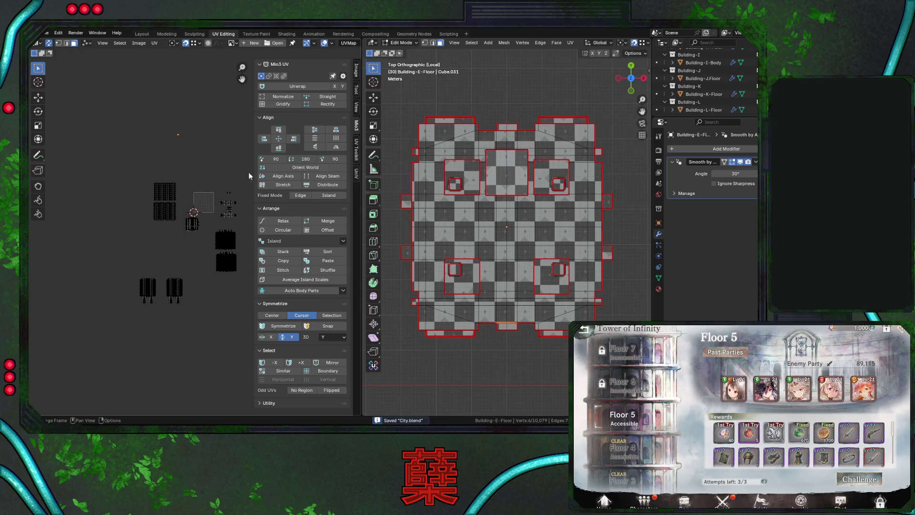
scroll(414, 318, down, 5)
mouse_move(415, 318)
middle_down()
mouse_move(528, 261)
mouse_move(514, 252)
middle_up()
scroll(509, 248, up, 4)
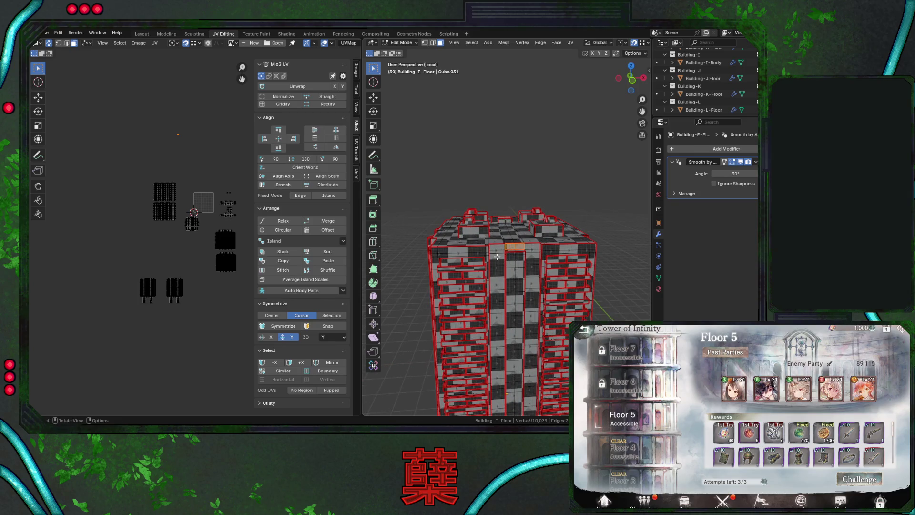
scroll(186, 243, up, 5)
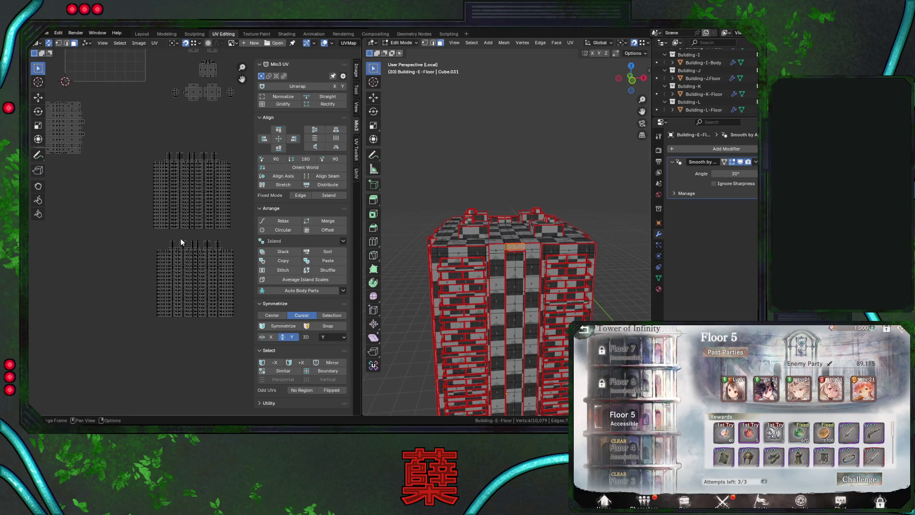
scroll(181, 239, down, 1)
drag(185, 172, 191, 170)
key(g)
click(113, 254)
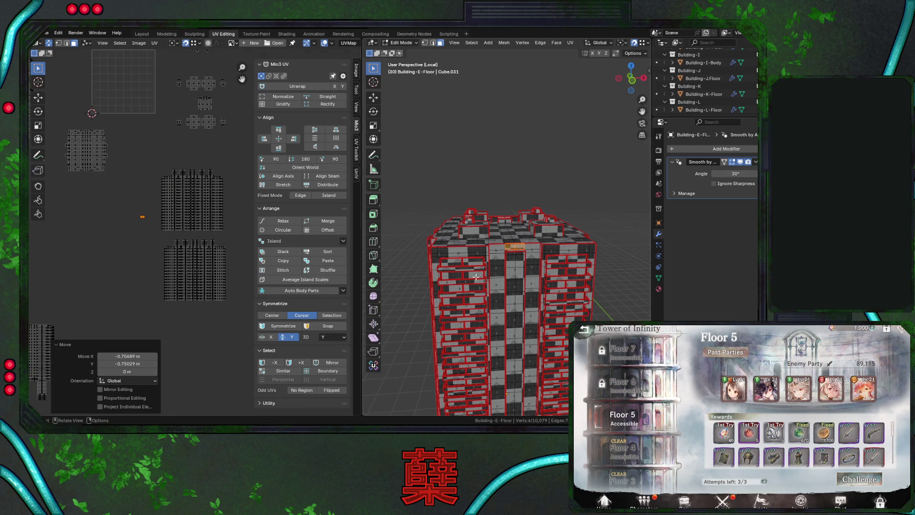
Select two faces on the building's top, frame their UVs, and drop the stray piece onto the island
click(511, 256)
shift+click(519, 260)
key(Home)
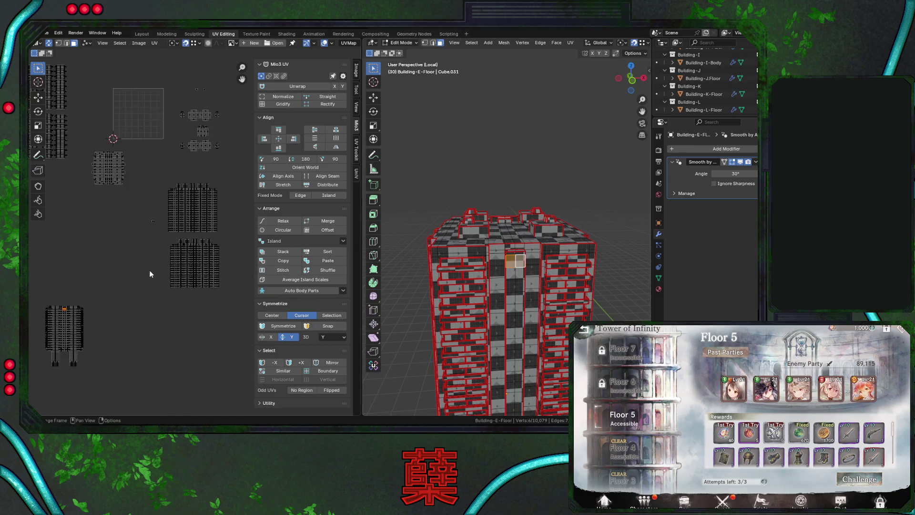
drag(145, 220, 165, 239)
middle_drag(165, 239, 221, 216)
scroll(205, 219, up, 2)
scroll(193, 221, up, 6)
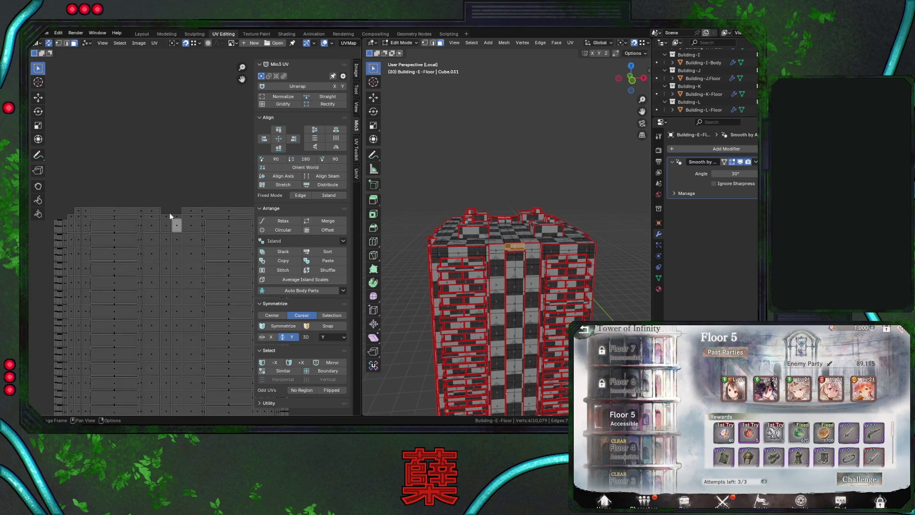
key(g)
click(171, 212)
Save City.blend, select the small UV pieces beside the islands, and inspect the building
scroll(182, 230, down, 5)
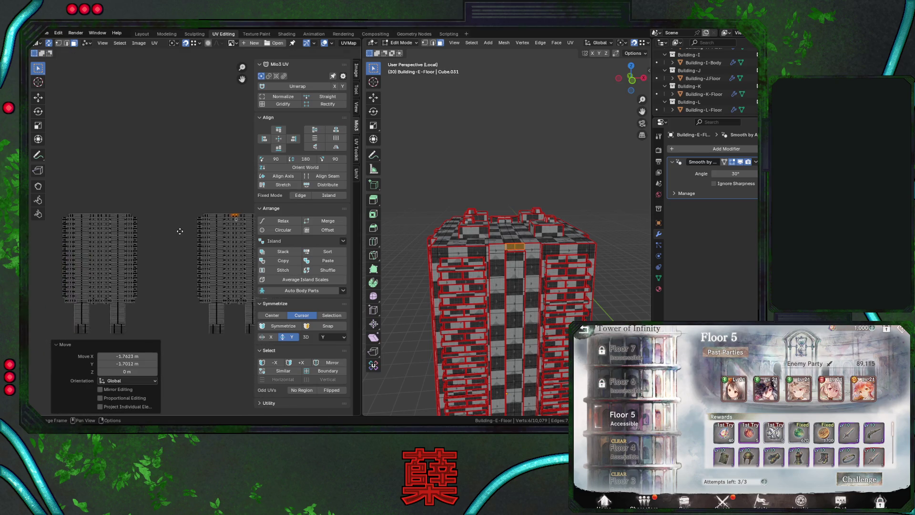
scroll(182, 230, down, 1)
key(ctrl+s)
scroll(160, 243, down, 1)
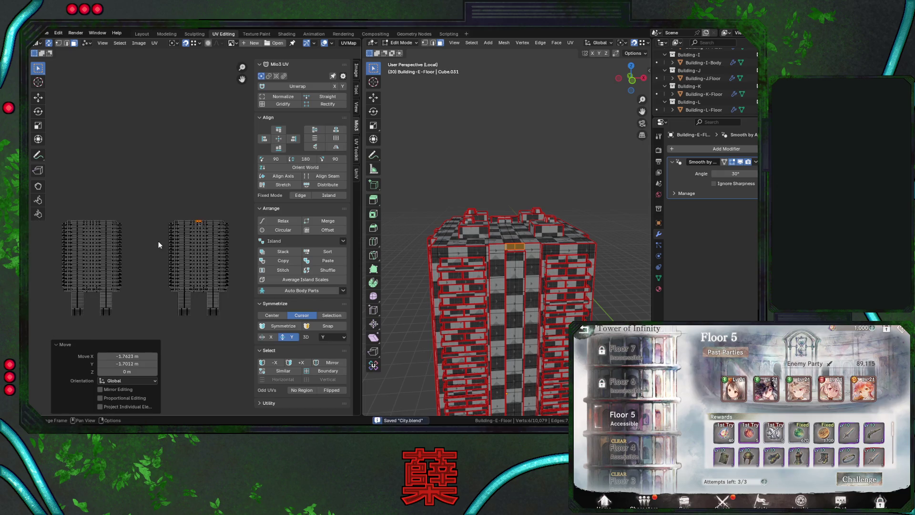
scroll(205, 185, down, 4)
click(172, 238)
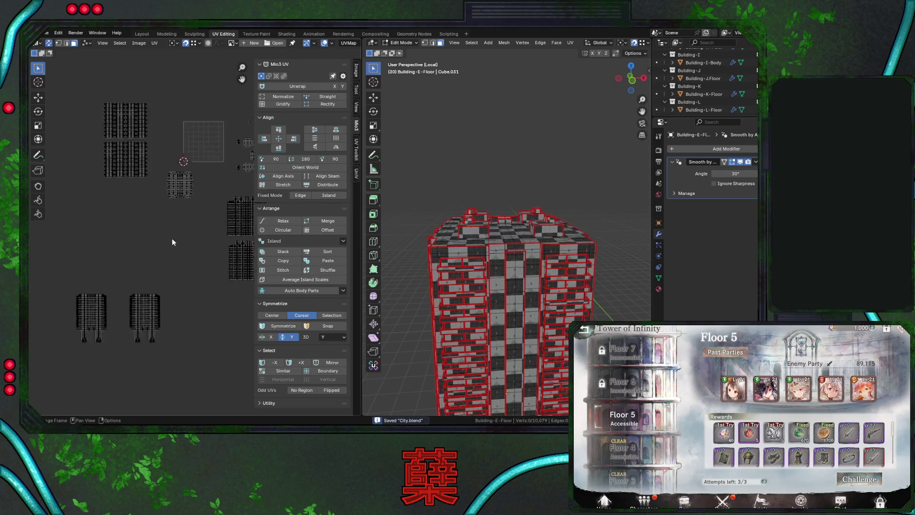
middle_drag(187, 248, 123, 254)
drag(173, 145, 188, 153)
middle_drag(617, 234, 428, 234)
scroll(165, 227, up, 3)
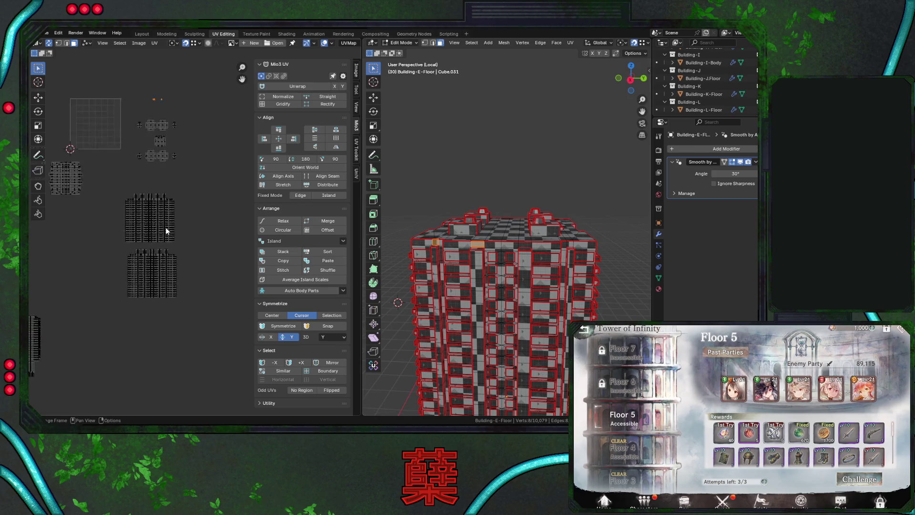
Zoom into the island tops and move the selected stray UV pieces into place
middle_drag(164, 218, 213, 198)
scroll(184, 182, up, 3)
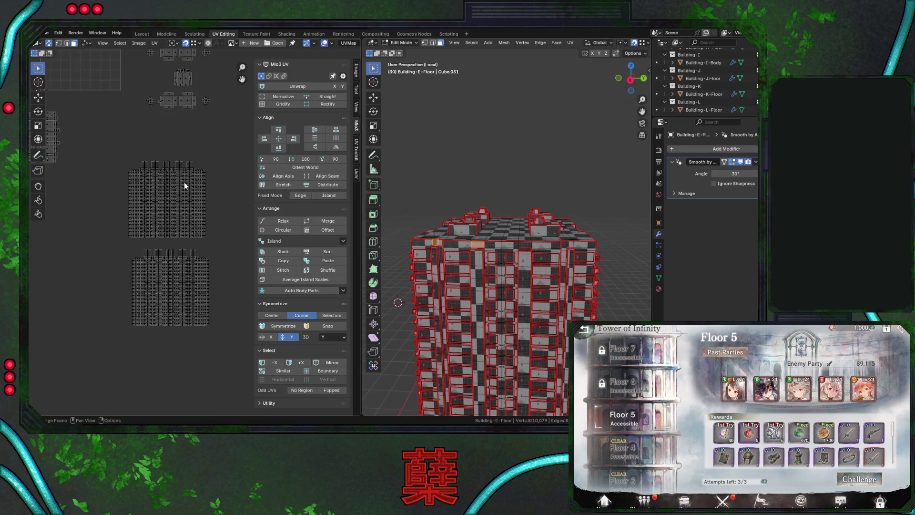
middle_drag(167, 159, 181, 176)
scroll(158, 156, up, 1)
key(g)
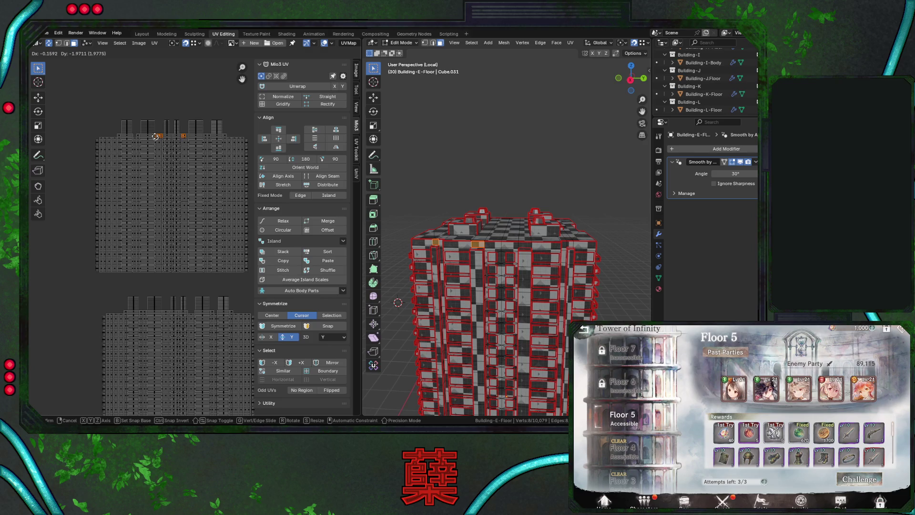
click(127, 106)
middle_drag(128, 106, 176, 155)
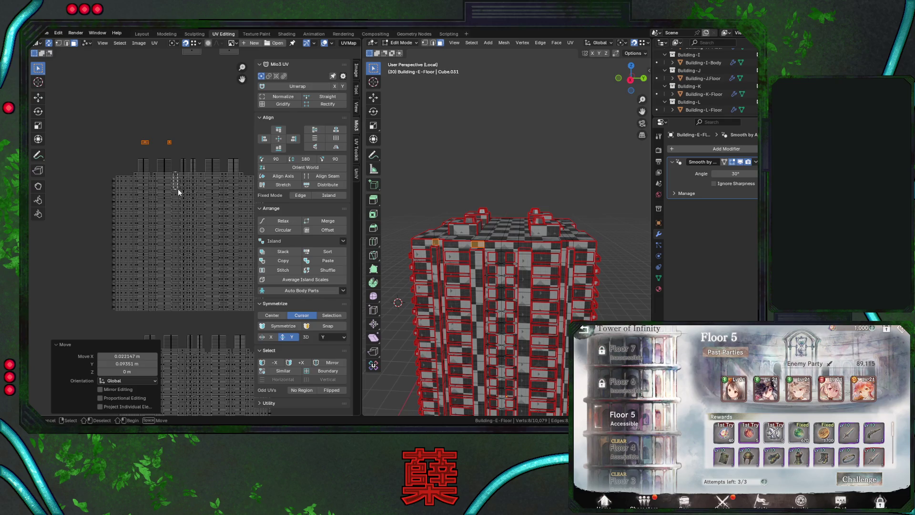
Place the picked UV face on the island's top row and save City.blend
click(178, 187)
click(145, 141)
key(g)
click(167, 172)
click(170, 141)
key(g)
click(150, 171)
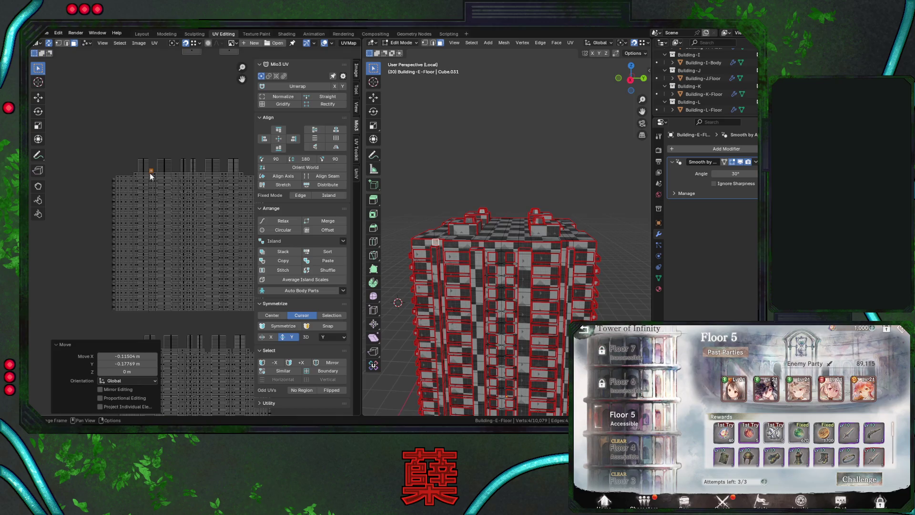
scroll(157, 207, down, 3)
key(ctrl+s)
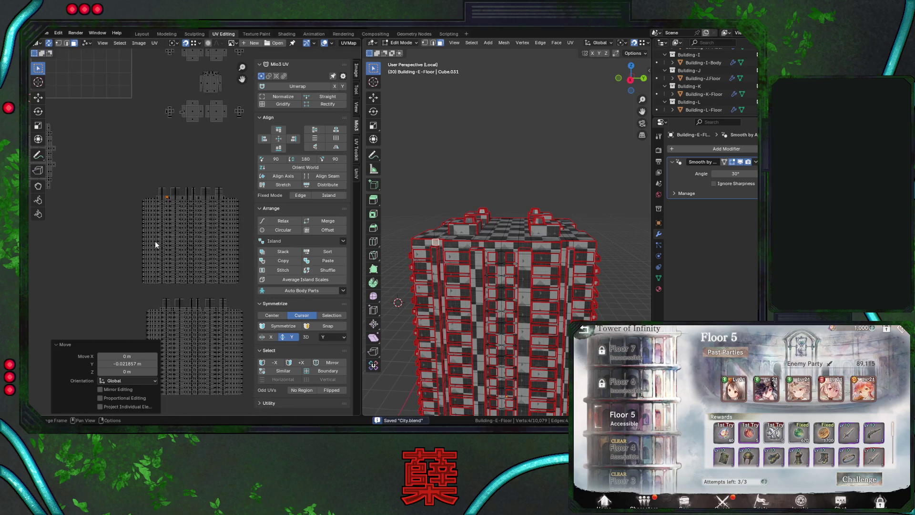
Select the top rows of both islands, check them on the building, then clear the selection
middle_drag(191, 215, 186, 172)
drag(143, 128, 197, 148)
drag(153, 239, 196, 257)
middle_drag(477, 267, 532, 269)
key(a)
key(alt+a)
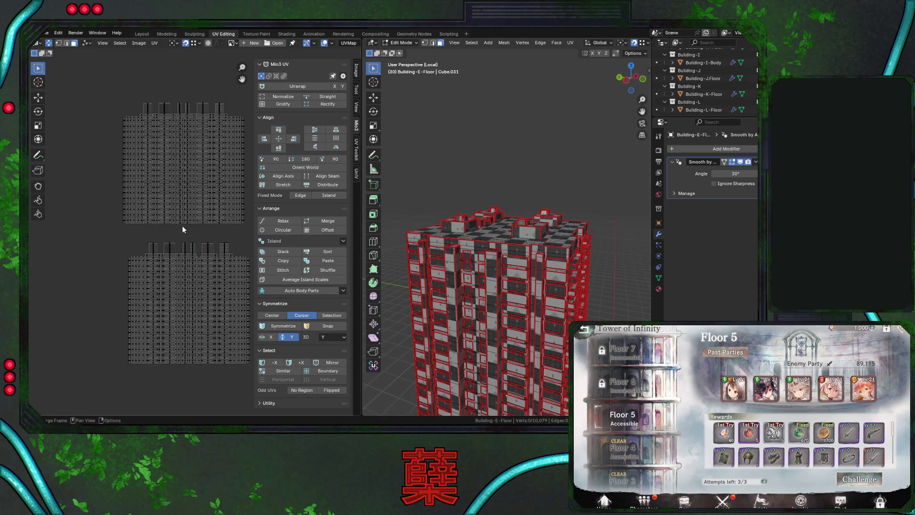
scroll(182, 225, down, 2)
scroll(137, 241, down, 3)
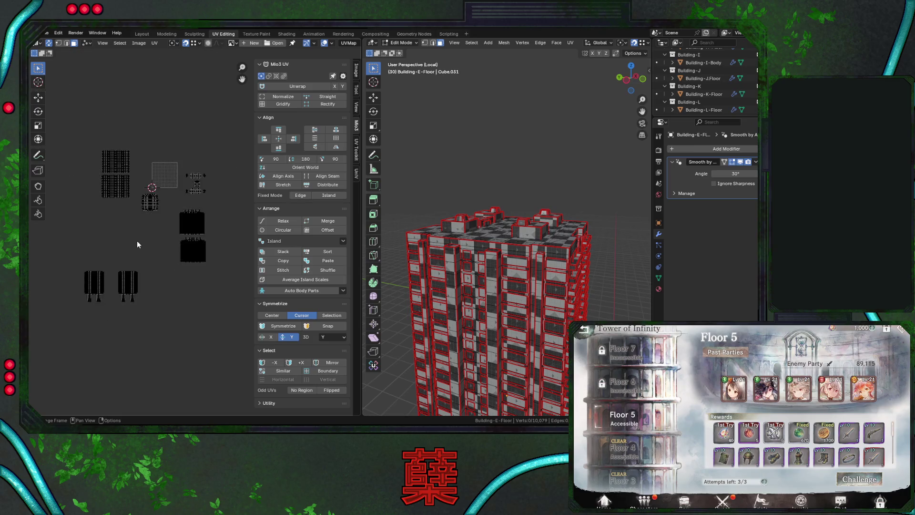
middle_drag(136, 242, 160, 230)
key(ctrl+s)
drag(117, 125, 153, 206)
mouse_move(553, 305)
middle_down()
mouse_move(575, 304)
mouse_move(538, 305)
middle_up()
mouse_move(183, 212)
mouse_down()
mouse_move(158, 179)
mouse_move(185, 213)
mouse_up()
middle_drag(512, 305, 512, 287)
drag(204, 150, 234, 189)
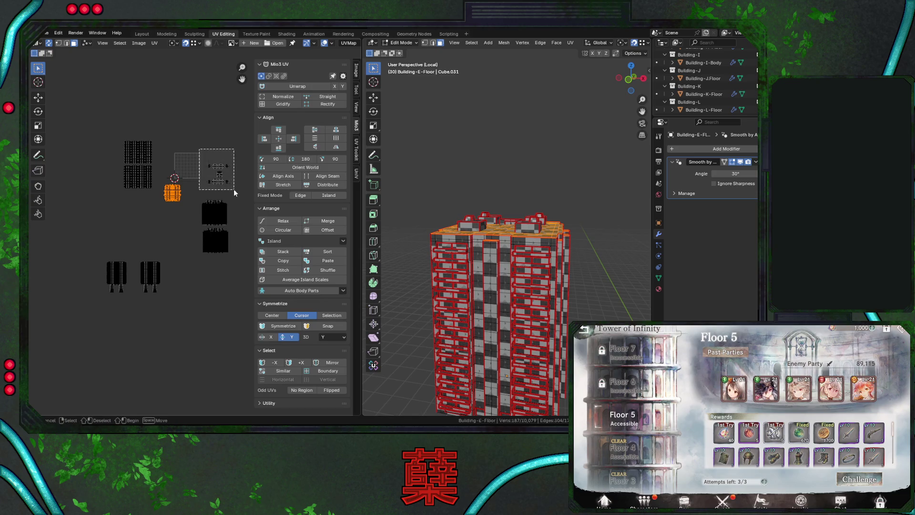
key(g)
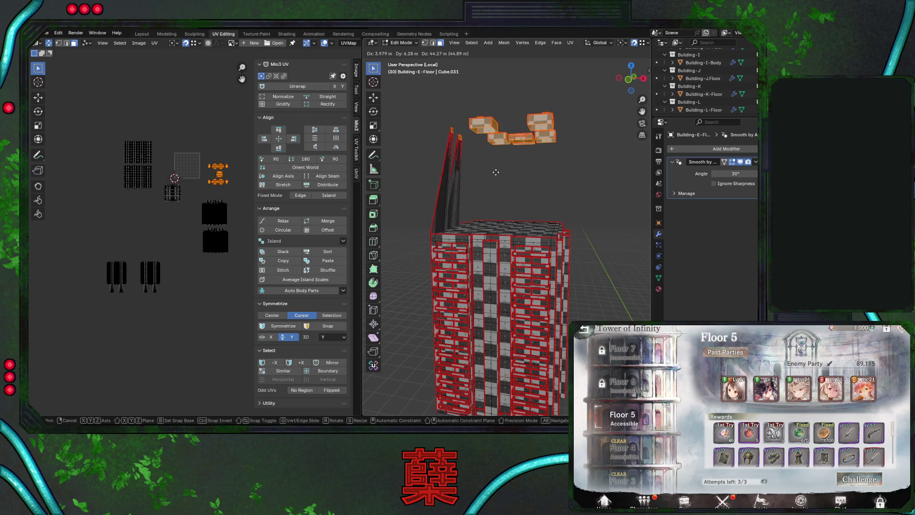
right_click(495, 172)
middle_drag(496, 172, 467, 174)
scroll(230, 196, up, 4)
scroll(231, 197, up, 1)
middle_drag(231, 197, 149, 257)
click(485, 242)
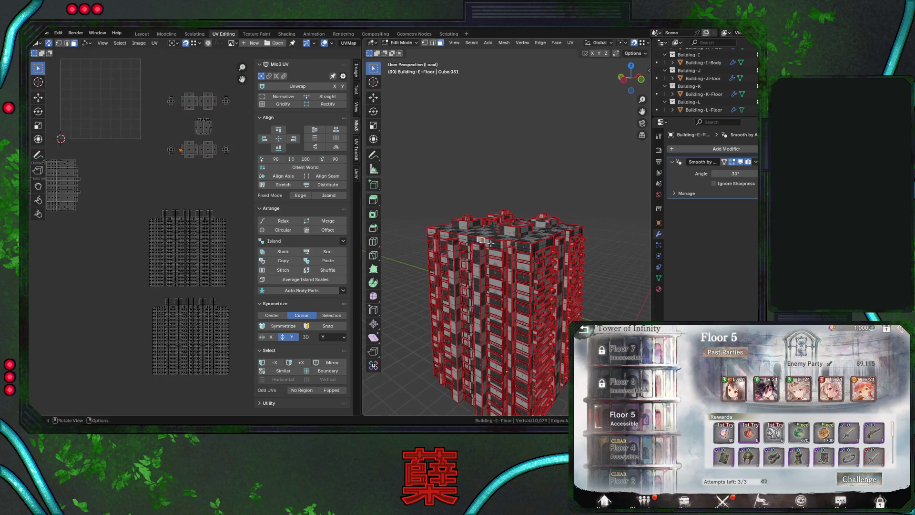
Move the rooftop face's UVs toward the lower island in two moves
key(g)
click(135, 208)
mouse_move(119, 223)
middle_down()
mouse_move(191, 227)
mouse_move(177, 222)
mouse_move(187, 207)
middle_up()
scroll(203, 247, up, 5)
scroll(187, 207, up, 2)
key(g)
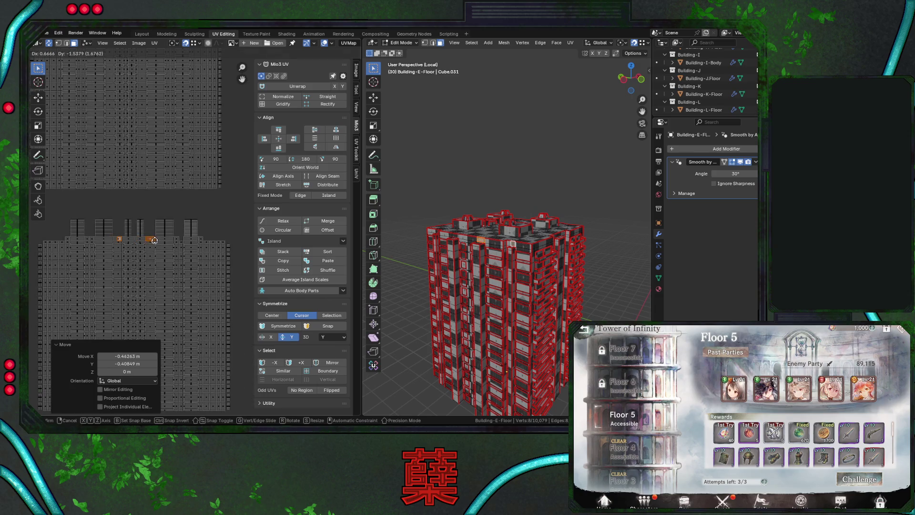
click(157, 208)
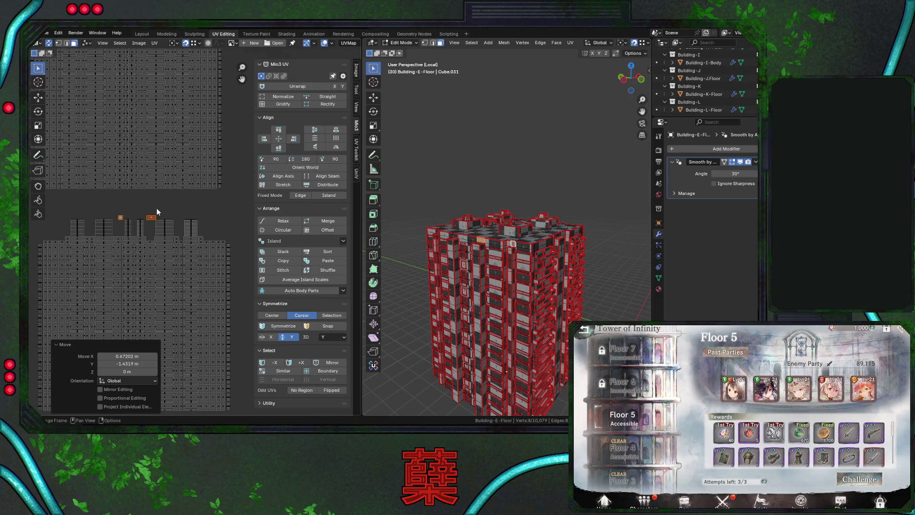
Undo the last move and set the face's UVs on the lower island's top row
key(ctrl+z)
key(ctrl+shift+z)
key(ctrl+z)
key(g)
click(184, 242)
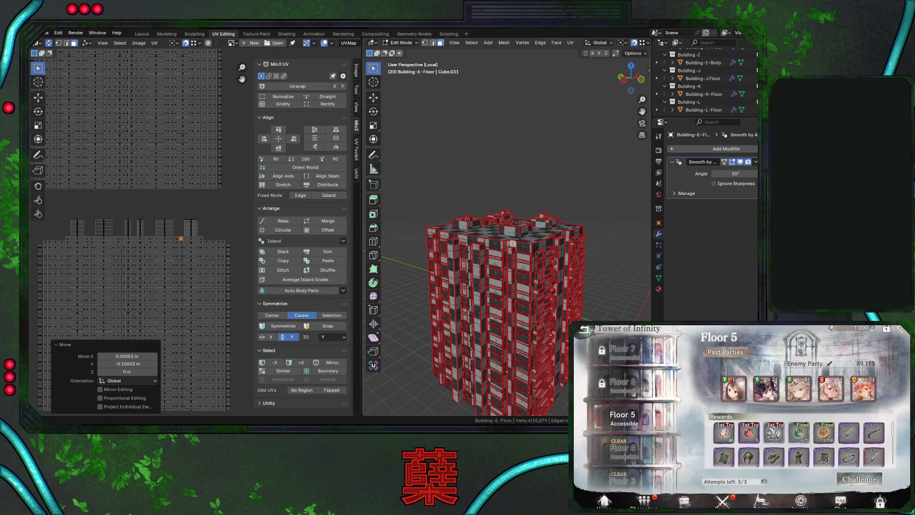
click(724, 495)
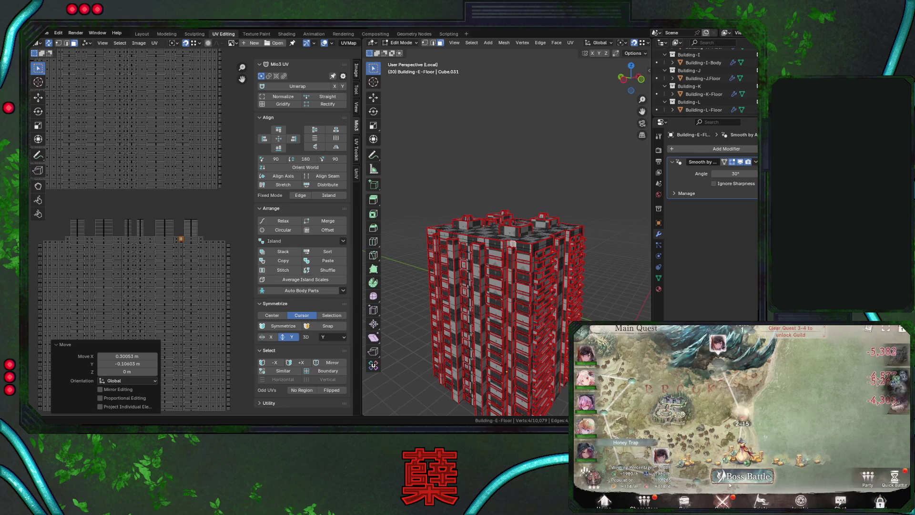
click(729, 476)
click(742, 490)
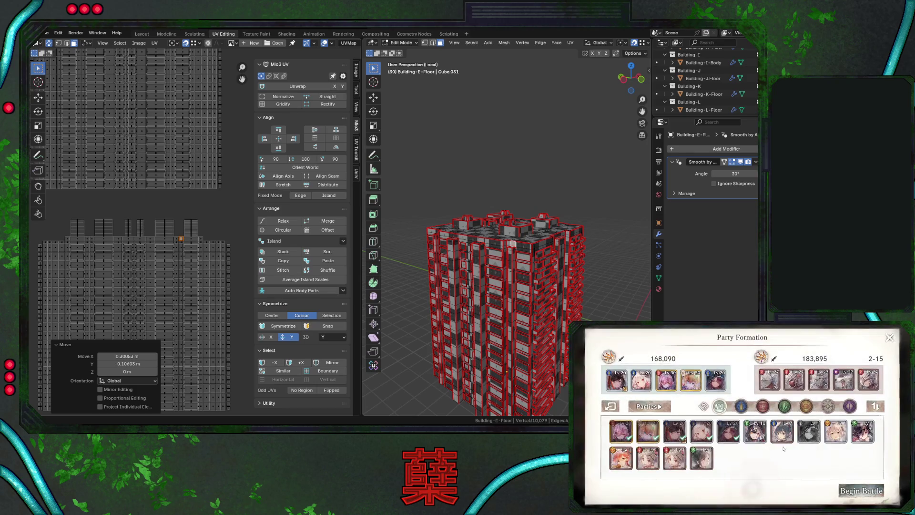
click(856, 489)
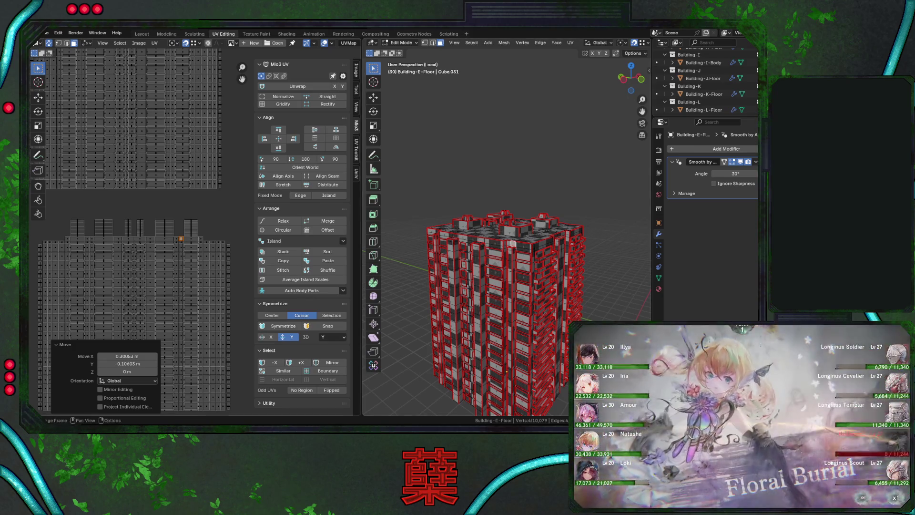
scroll(191, 240, down, 3)
scroll(143, 214, down, 5)
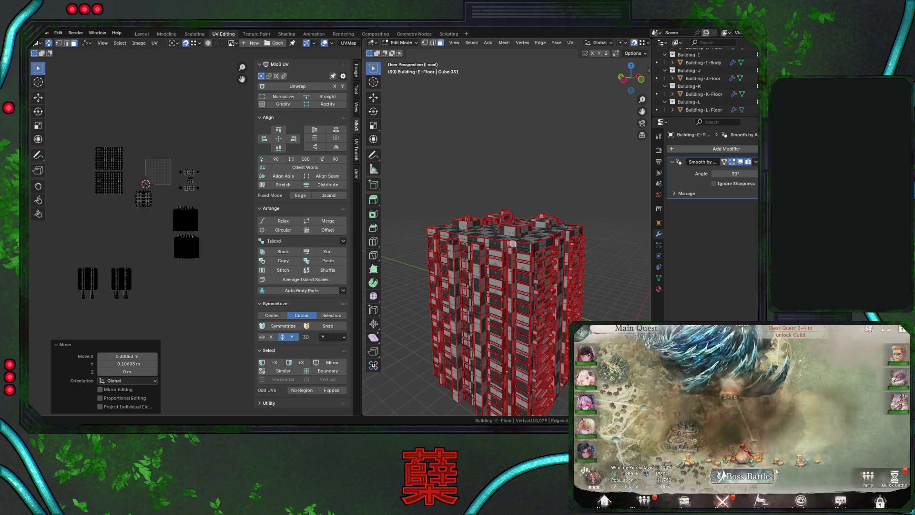
click(765, 477)
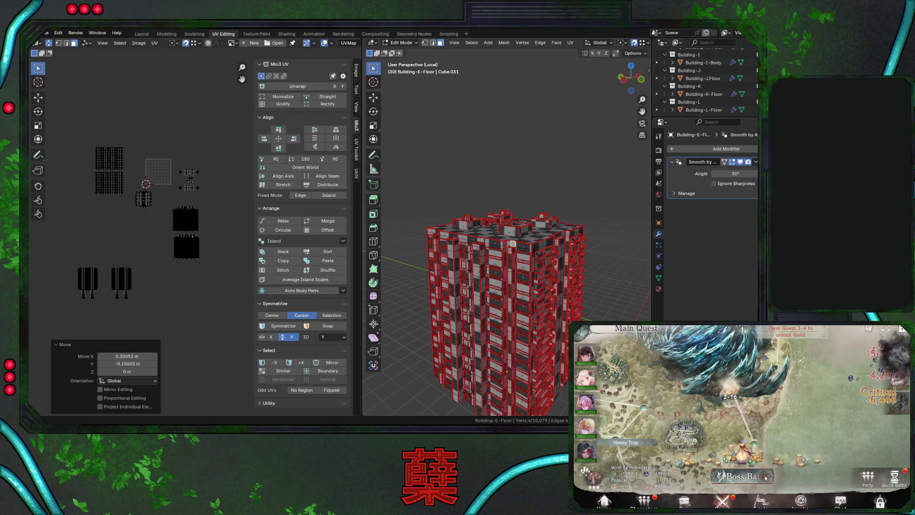
Move the bottom-left UV islands upward and reposition the small grid-like island
click(742, 490)
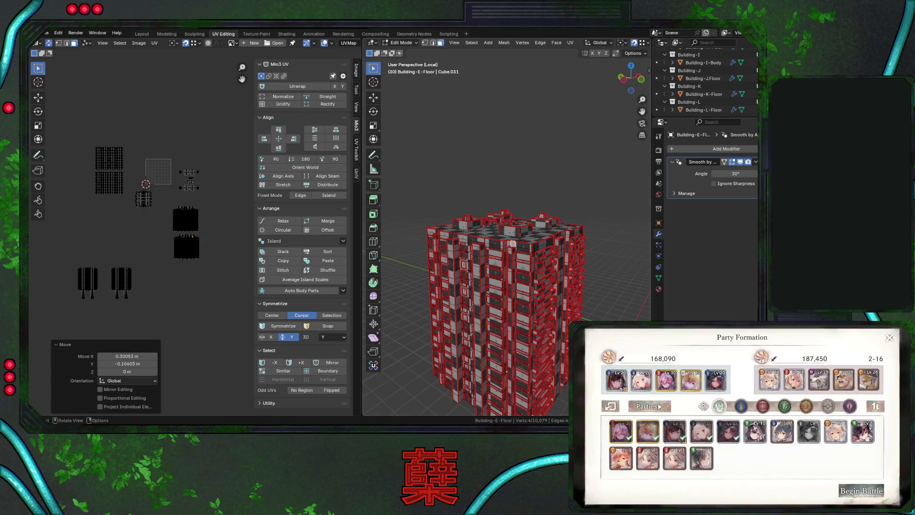
middle_drag(149, 218, 145, 219)
drag(163, 164, 212, 203)
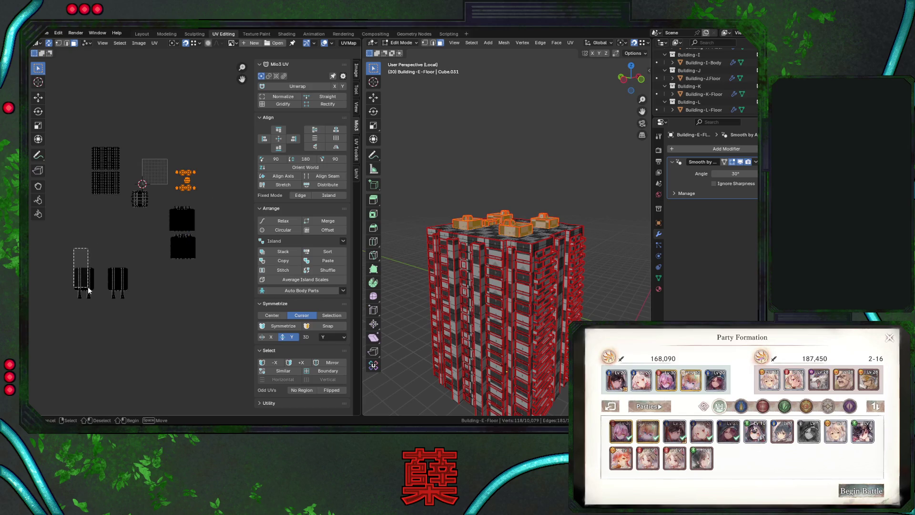
drag(74, 248, 135, 331)
key(g)
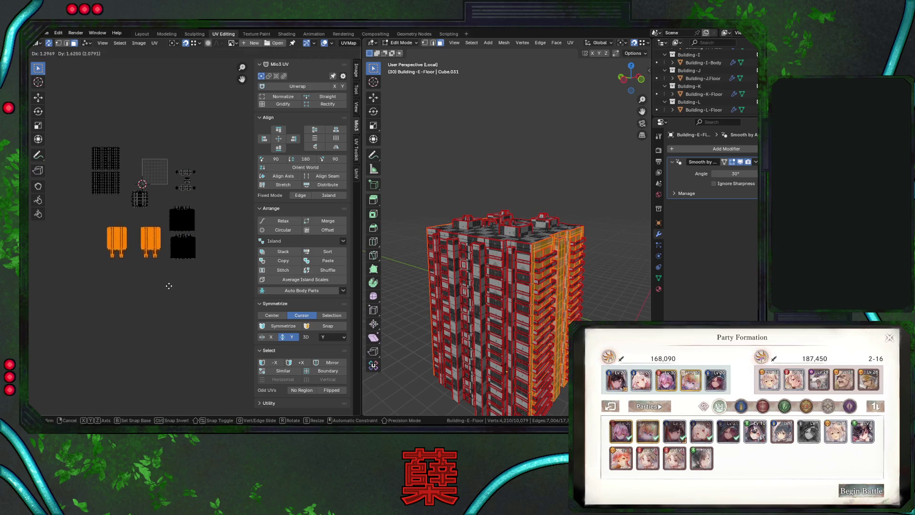
click(172, 293)
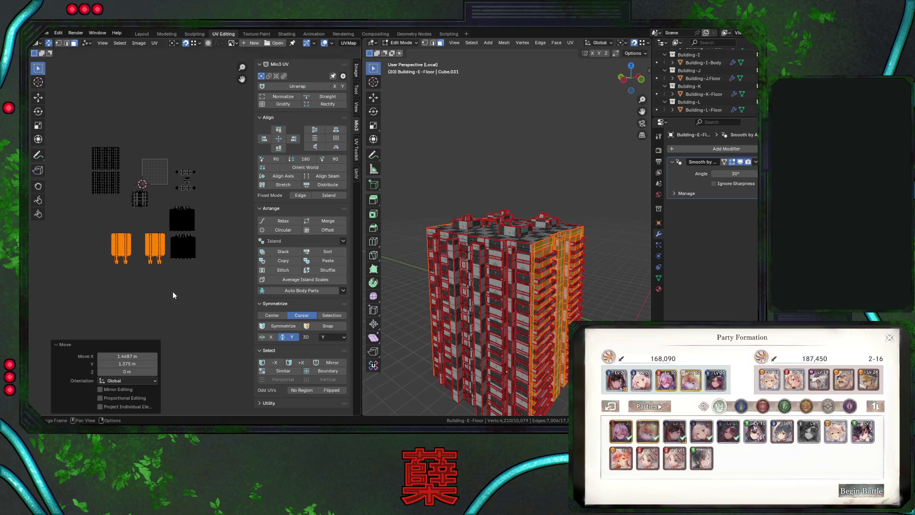
click(145, 203)
key(g)
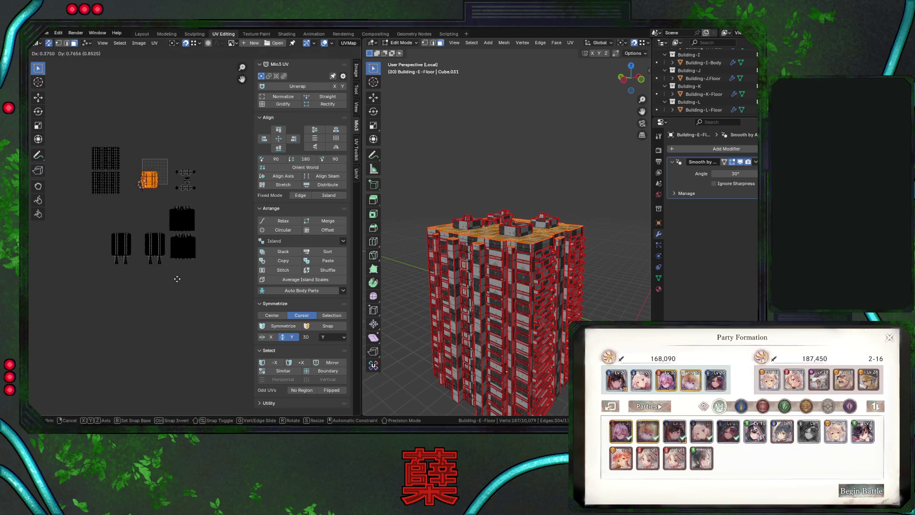
click(208, 300)
Select all UV islands, save City.blend, and scale the layout to 0.301
drag(78, 126, 225, 290)
key(ctrl+s)
key(s)
click(155, 252)
scroll(140, 245, up, 3)
scroll(141, 247, up, 2)
Shift the two stacked facade islands right, then slightly back left
drag(80, 146, 138, 207)
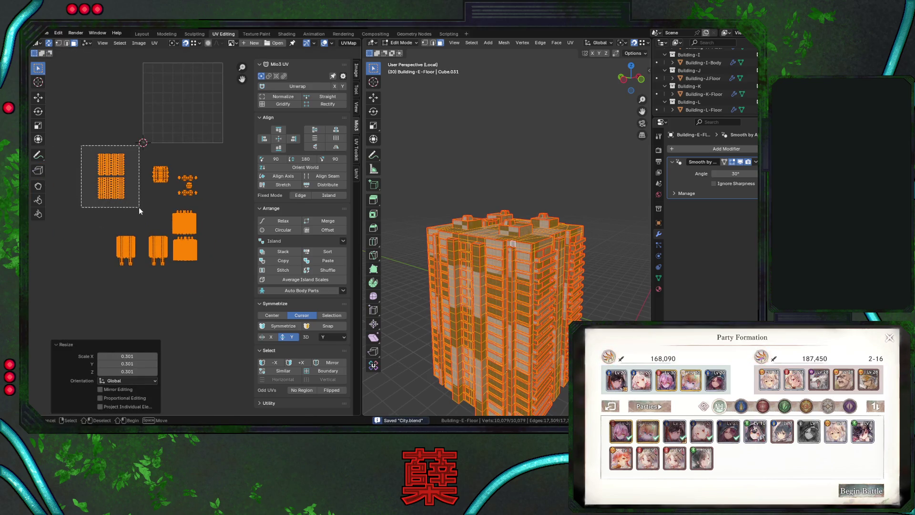
key(g)
click(159, 231)
key(g)
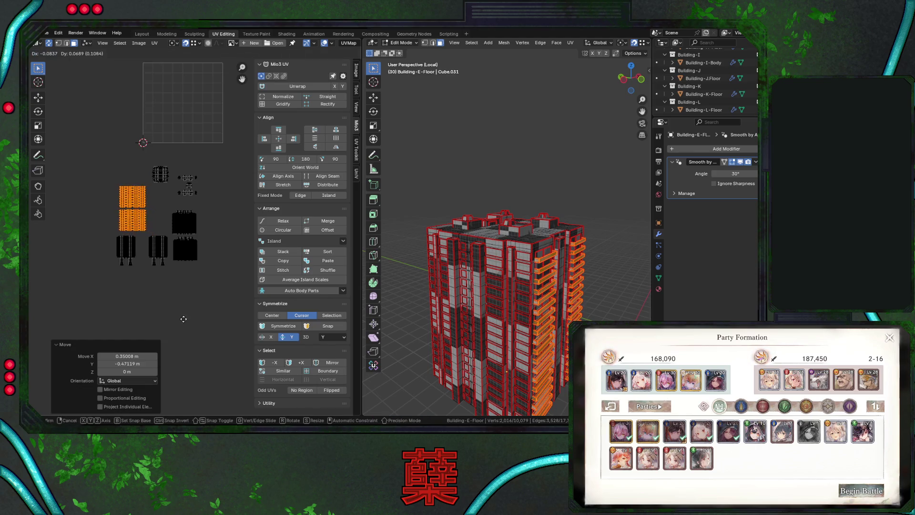
click(180, 319)
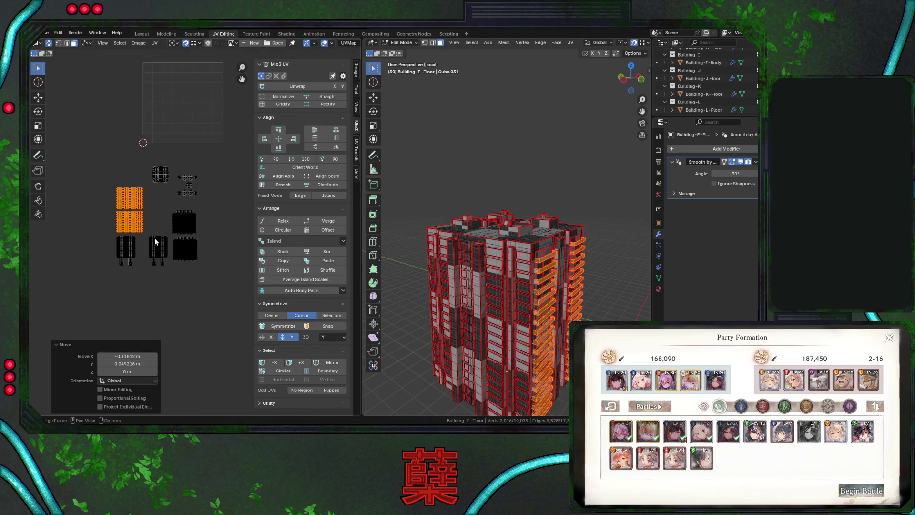
click(159, 249)
Move the facade island beside the black island and nudge it into alignment
scroll(170, 273, up, 1)
mouse_move(170, 274)
middle_down()
mouse_move(207, 256)
mouse_move(184, 251)
middle_up()
scroll(208, 257, up, 2)
scroll(184, 251, up, 1)
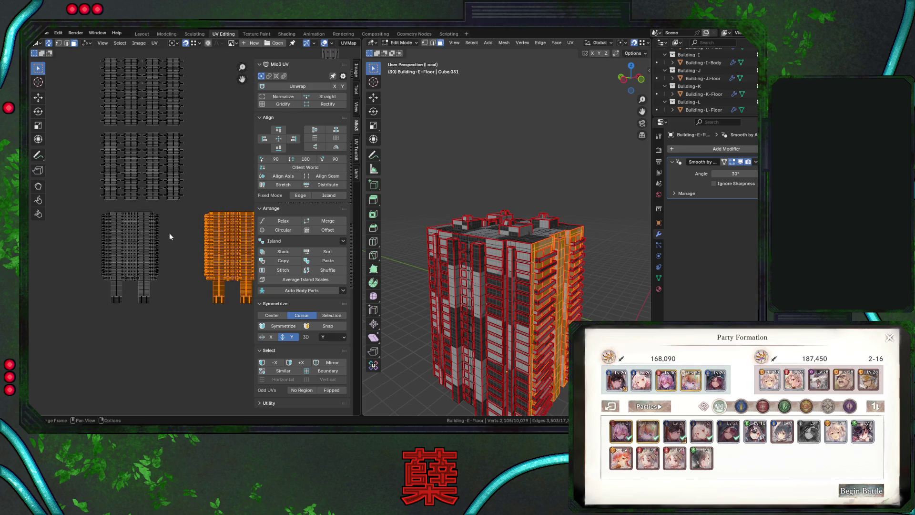
key(g)
click(159, 216)
scroll(162, 267, up, 4)
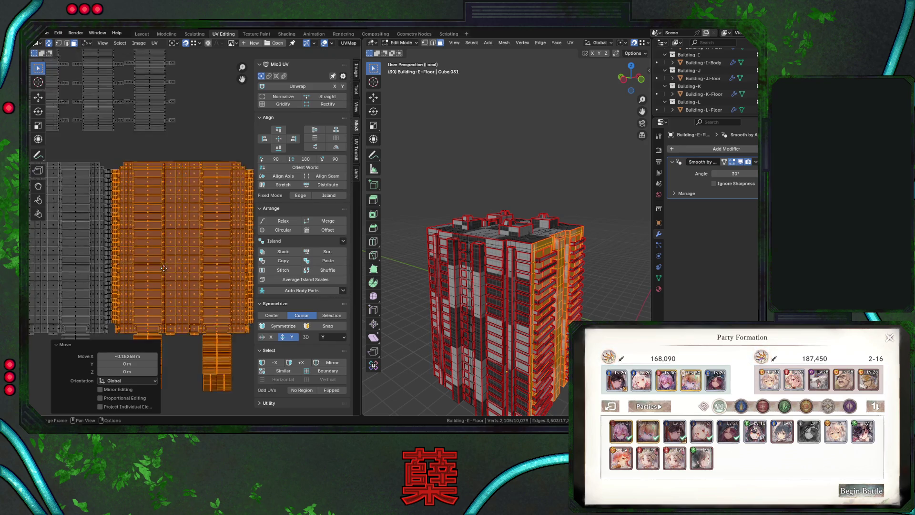
key(g)
click(142, 139)
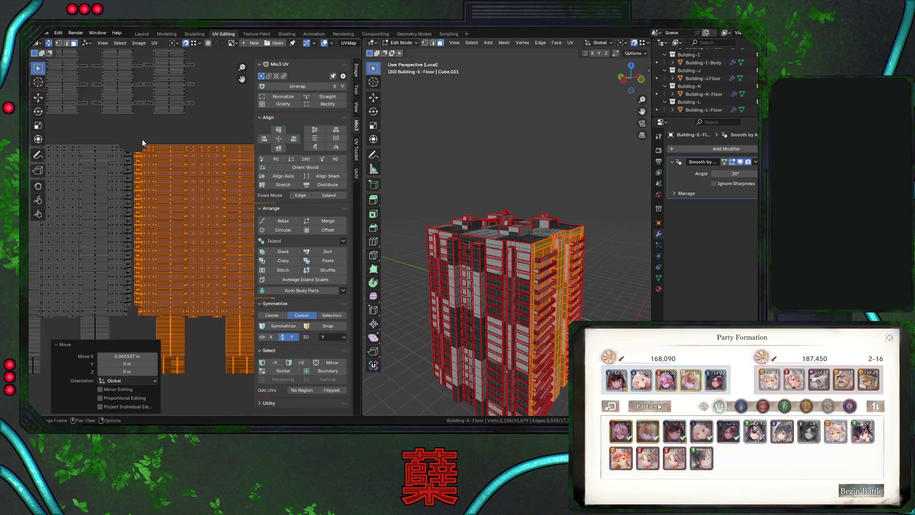
Select the upper UV island and switch the viewport to Front Orthographic
scroll(165, 171, down, 1)
scroll(198, 202, down, 4)
middle_drag(198, 202, 127, 219)
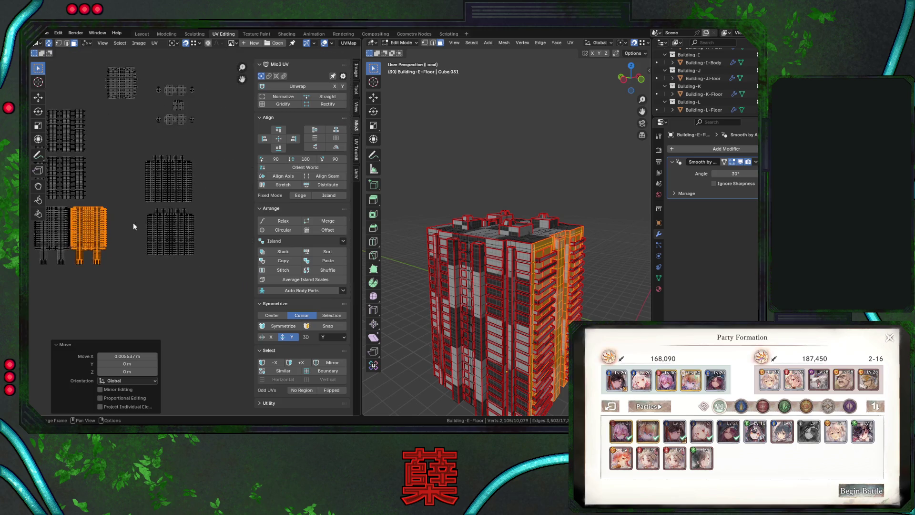
scroll(144, 219, up, 1)
click(144, 219)
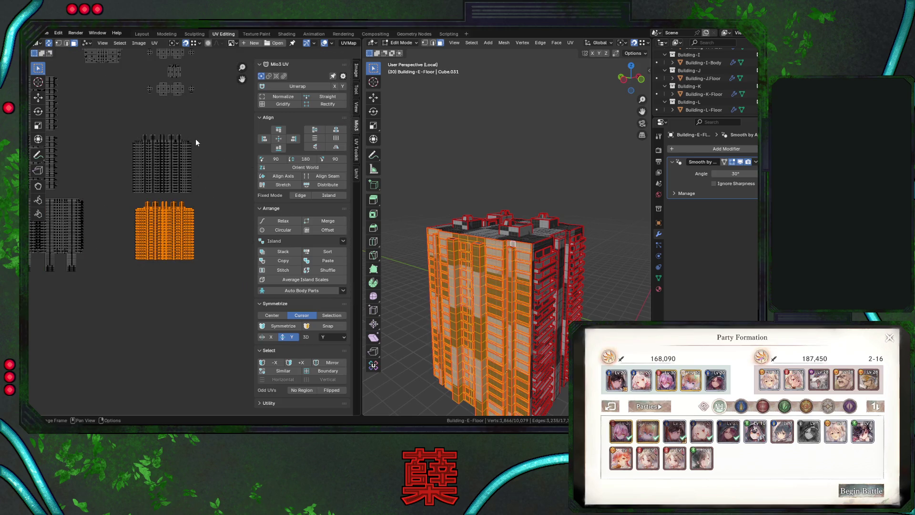
drag(125, 129, 192, 192)
key(KP_1)
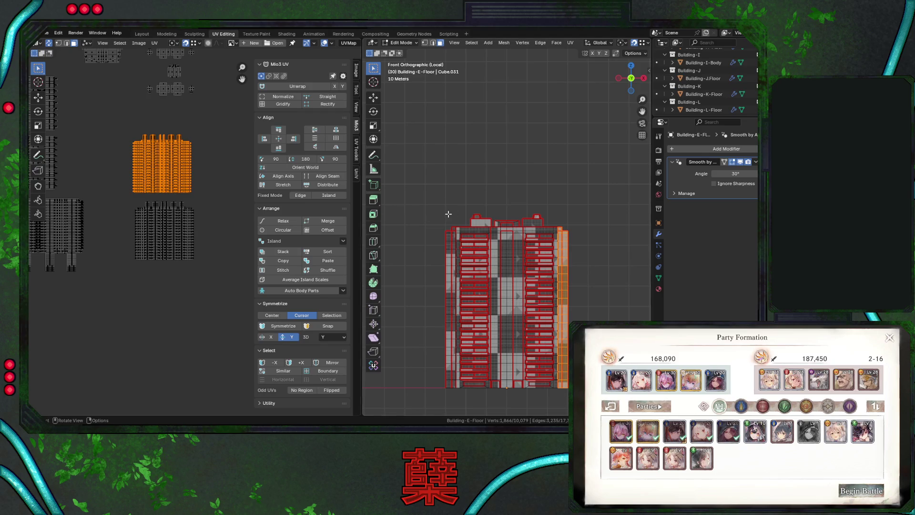
Move the upper facade island down-right, then left, then along X only
drag(124, 200, 213, 290)
drag(125, 120, 198, 193)
key(g)
click(298, 329)
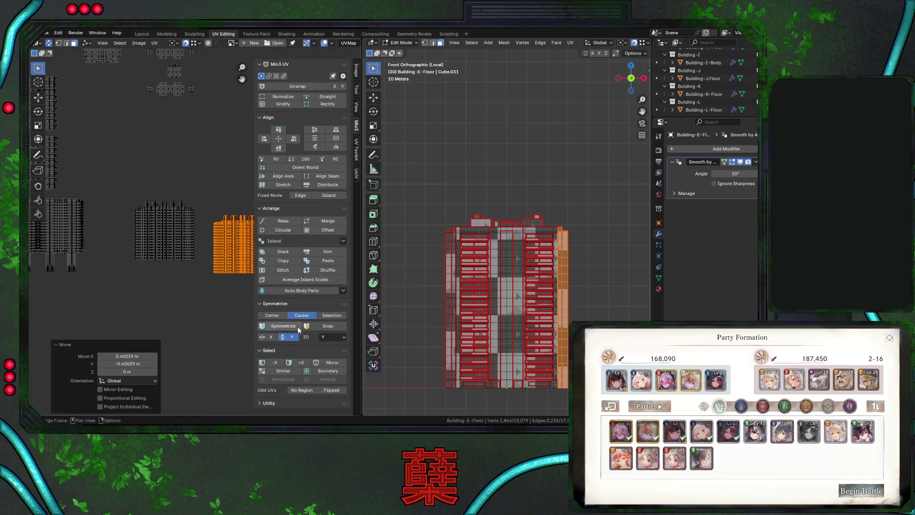
key(g)
click(194, 259)
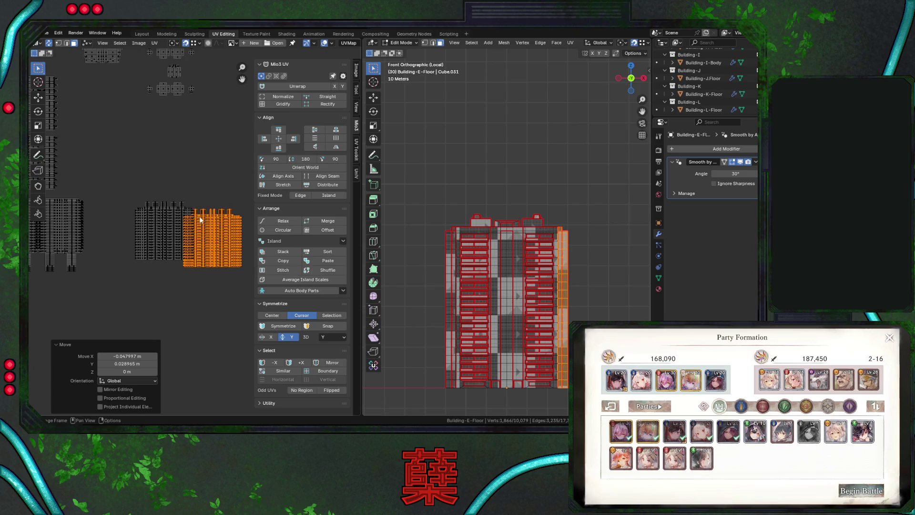
scroll(199, 219, up, 4)
key(g)
key(x)
click(216, 208)
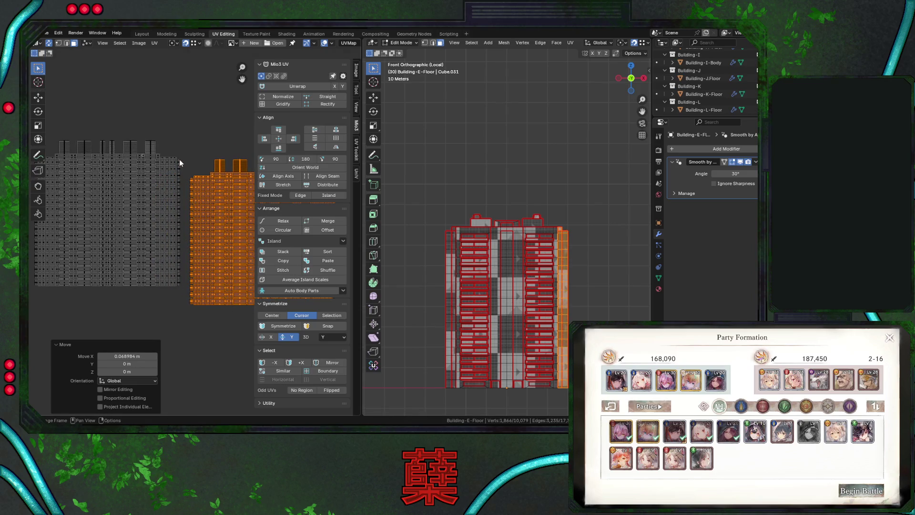
Fine-tune the orange island's position and align it horizontally with an X-constrained move
key(g)
click(164, 147)
scroll(200, 285, up, 1)
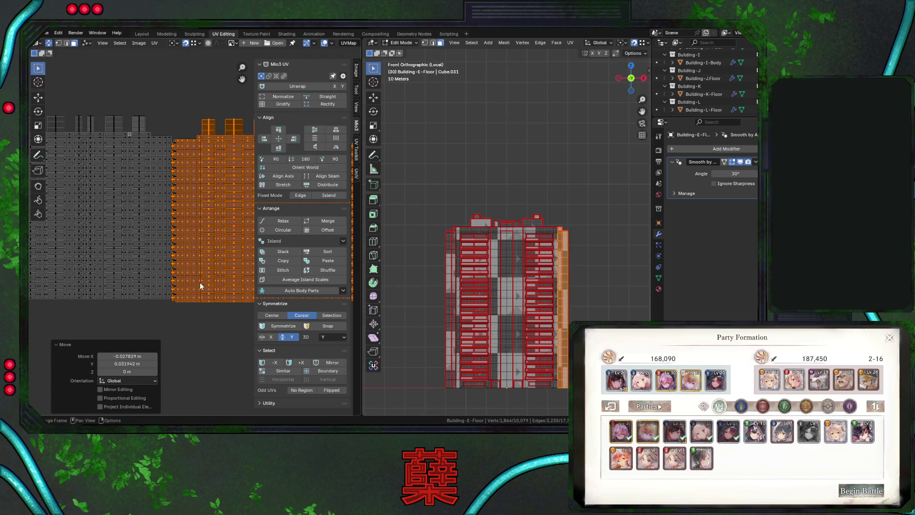
key(g)
click(175, 143)
key(g)
click(173, 140)
key(g)
key(x)
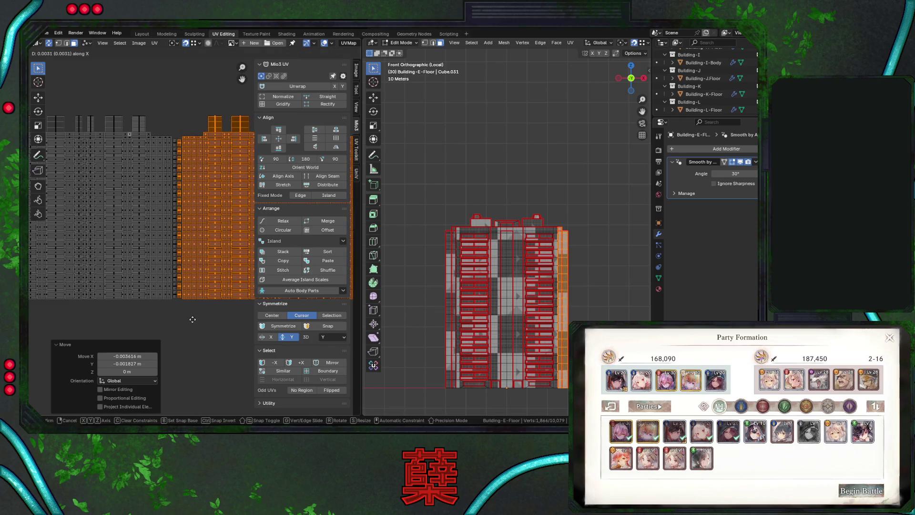
click(193, 319)
scroll(193, 318, down, 2)
scroll(193, 318, down, 3)
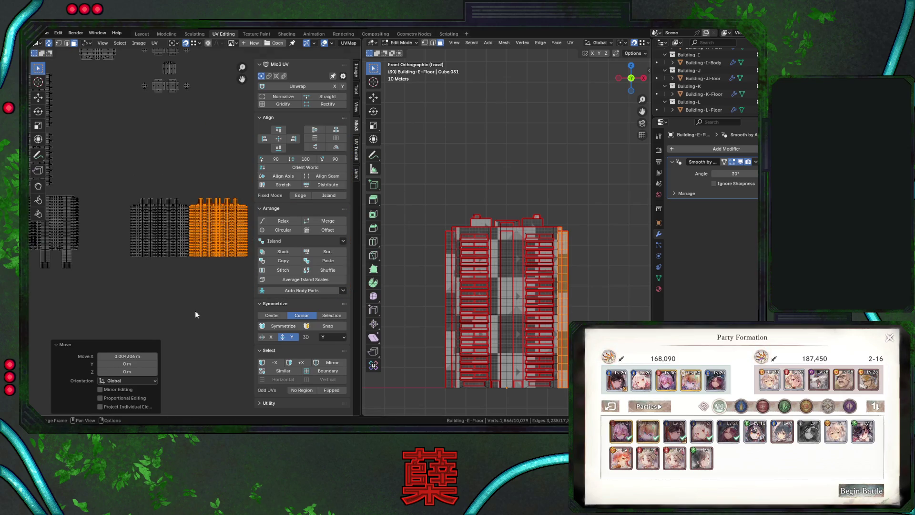
Move the grid island down, the small top island left-down, and the large facade island up
click(160, 182)
drag(119, 87, 150, 139)
key(g)
click(140, 213)
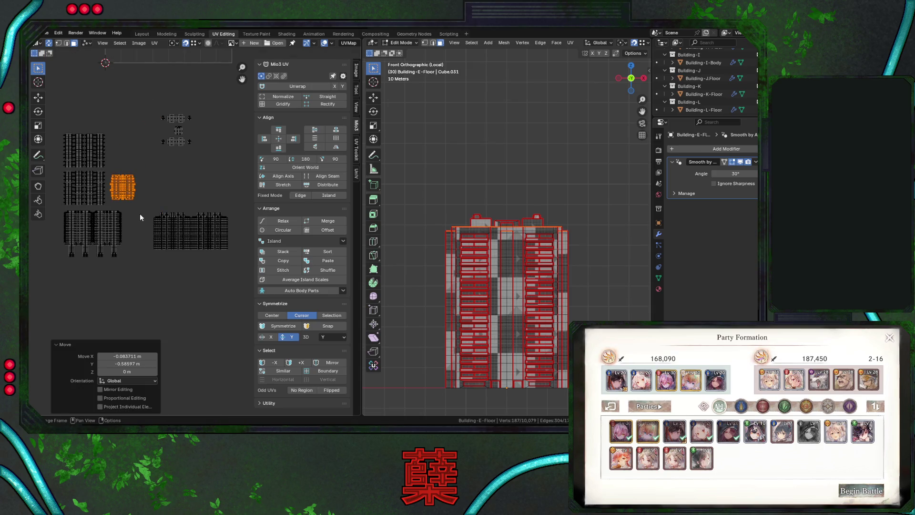
drag(159, 89, 203, 153)
key(g)
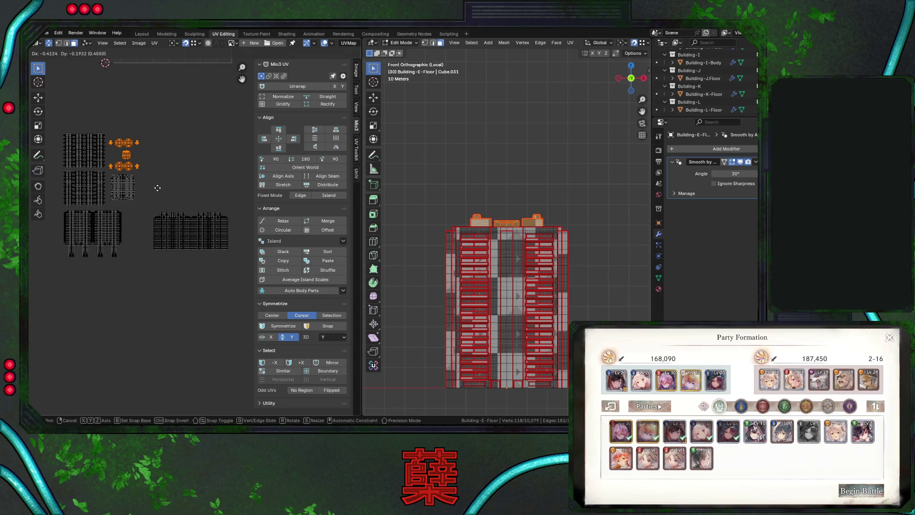
click(158, 187)
drag(153, 196, 241, 274)
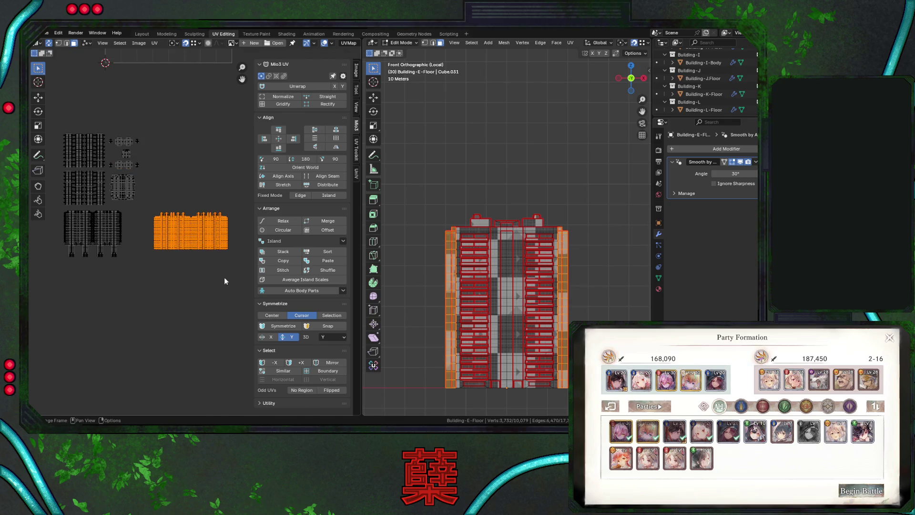
key(g)
click(204, 232)
Select all UVs and move the layout into the tile, 0.31624 on X and 1.5192 on Y
scroll(113, 171, down, 3)
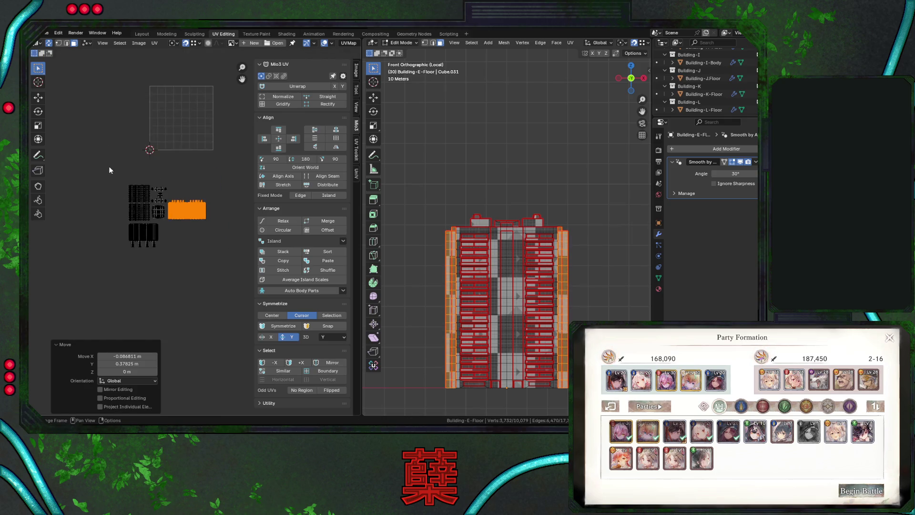
key(a)
key(g)
click(215, 210)
scroll(214, 211, up, 2)
scroll(215, 257, up, 2)
key(g)
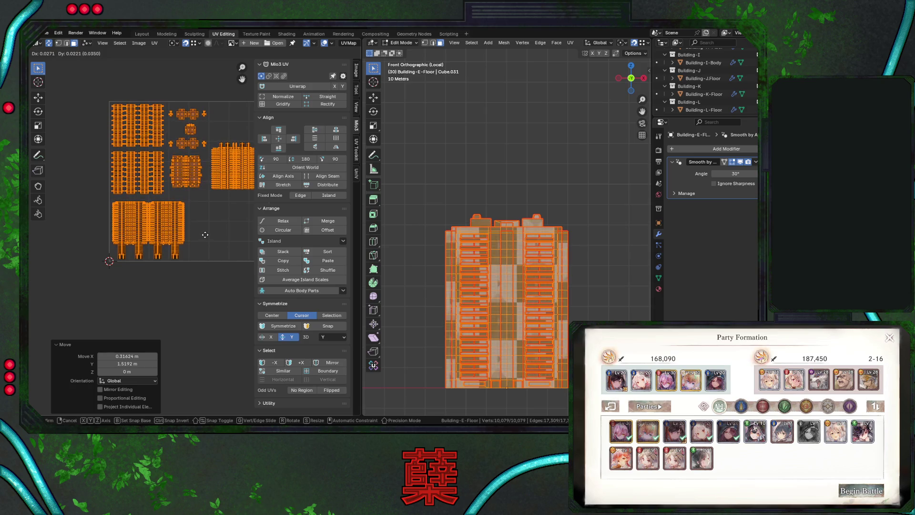
Frame the UV islands and reposition the right facade island
click(208, 227)
middle_drag(208, 227, 177, 204)
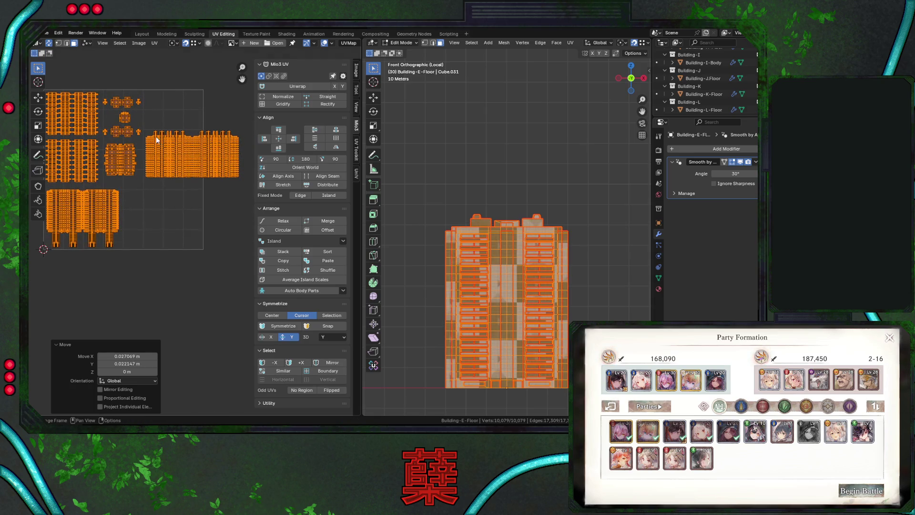
middle_drag(158, 124, 174, 226)
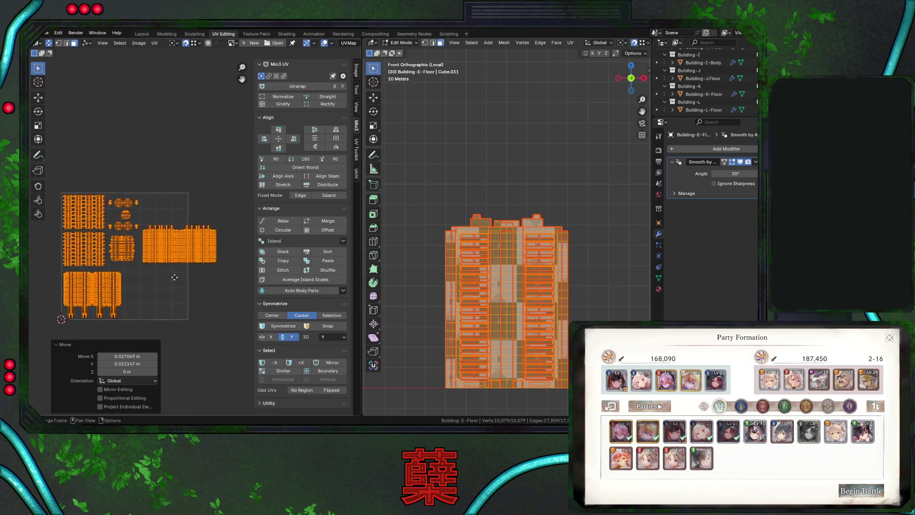
scroll(173, 276, up, 4)
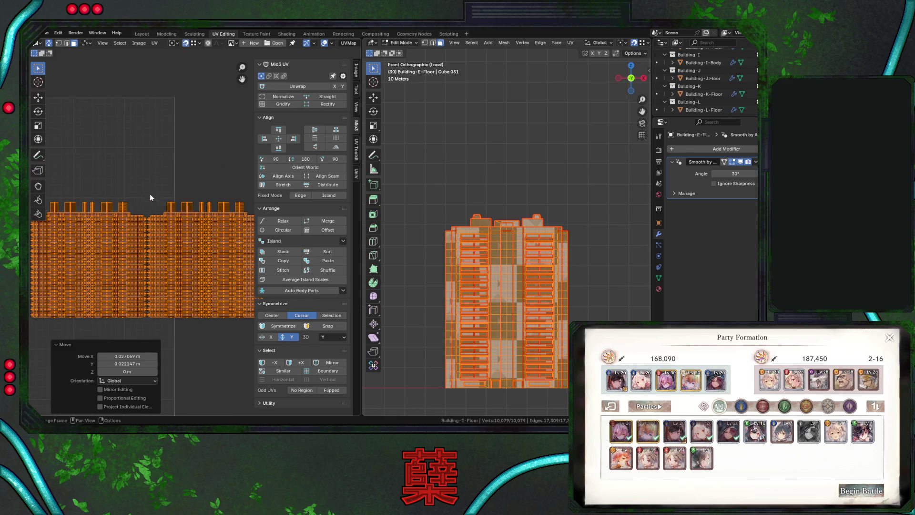
scroll(150, 194, down, 1)
middle_drag(149, 193, 130, 162)
drag(126, 163, 246, 312)
middle_drag(196, 277, 267, 196)
key(g)
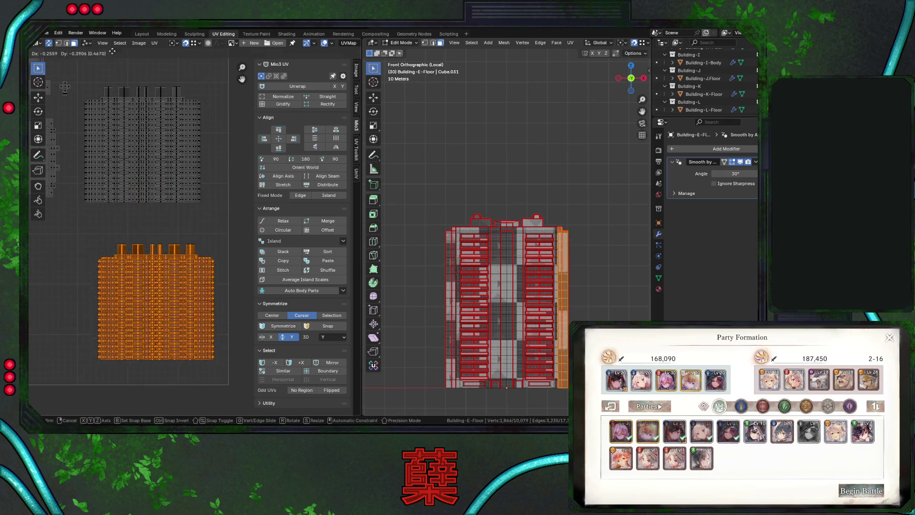
click(109, 58)
Move the facade island vertically, nudging it 0.052734 up along Y
drag(86, 77, 211, 197)
key(g)
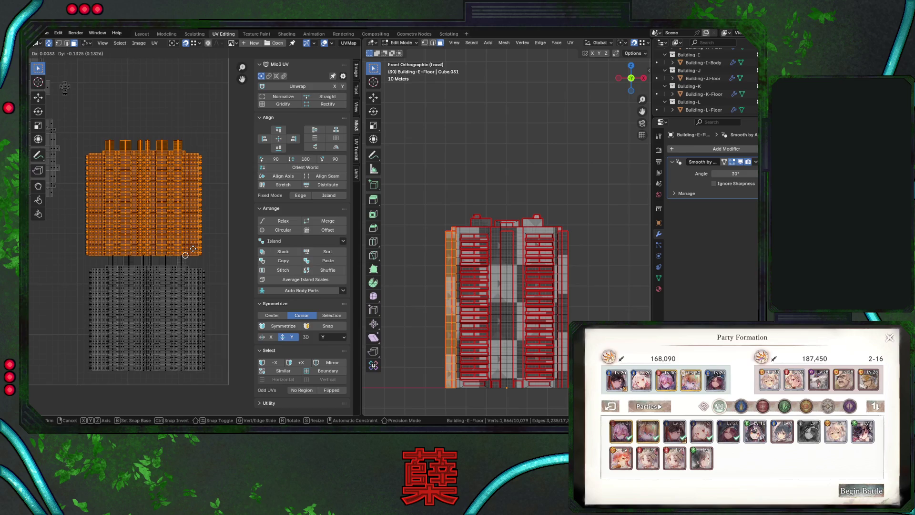
key(Escape)
key(g)
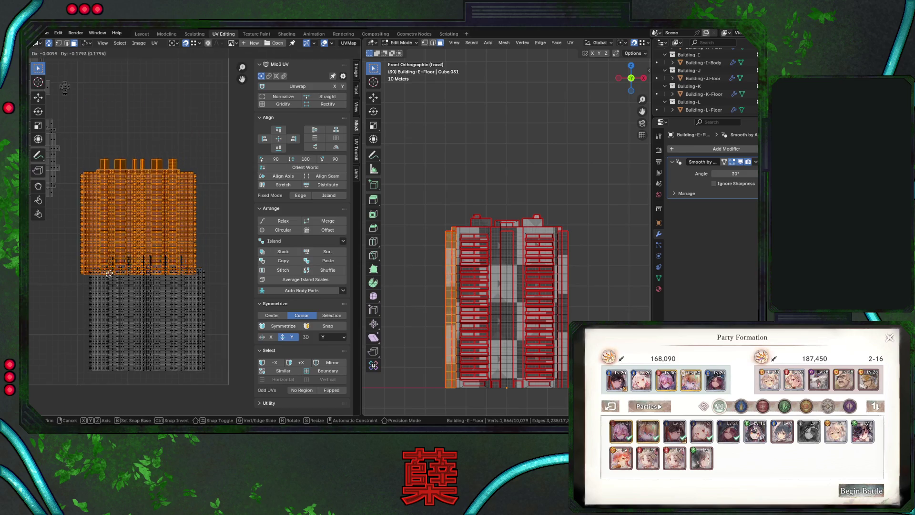
click(162, 270)
key(g)
key(y)
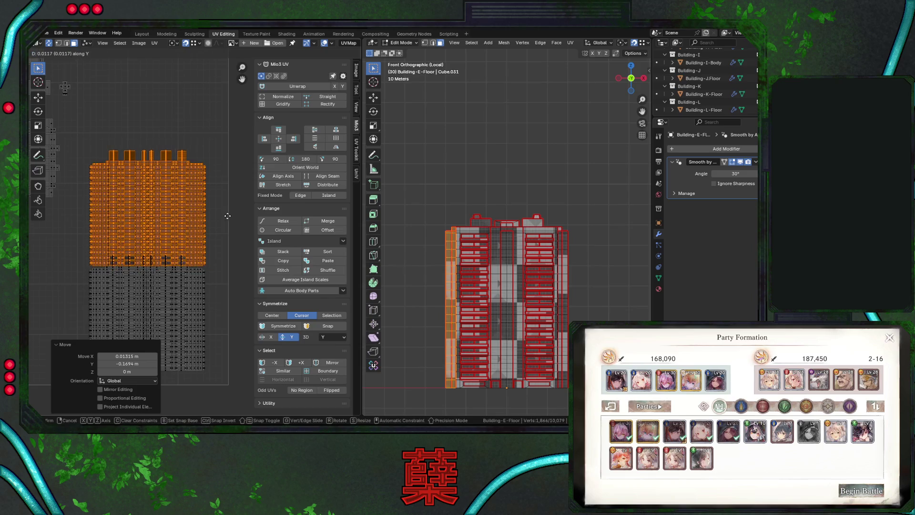
click(228, 202)
Select all UV islands and scale them up to 1.049
scroll(224, 209, down, 5)
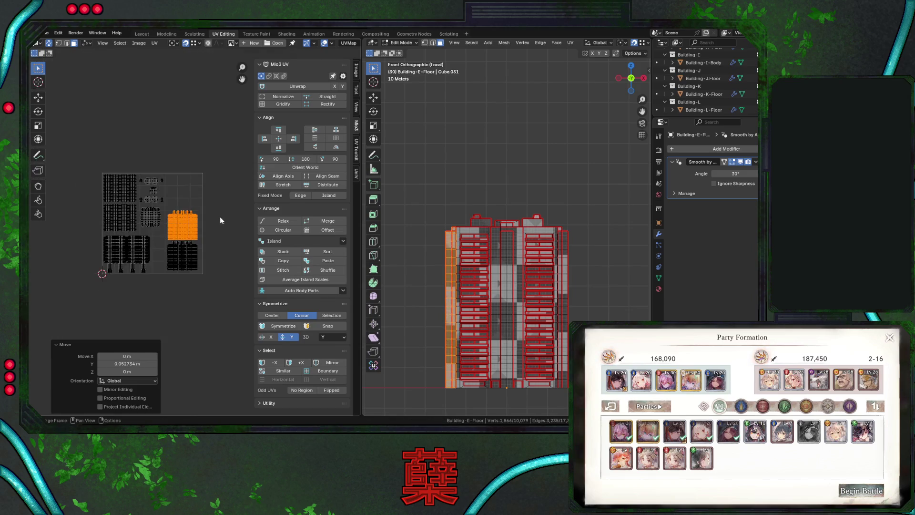
key(a)
key(s)
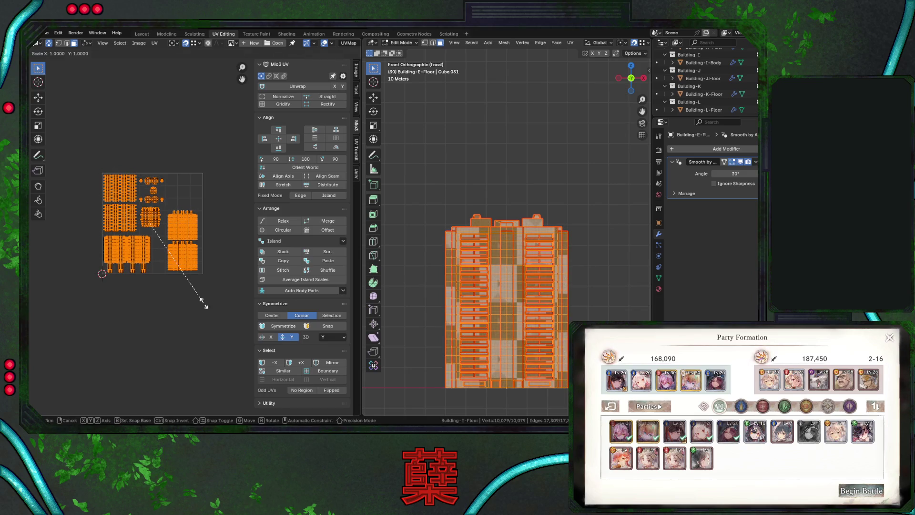
click(210, 305)
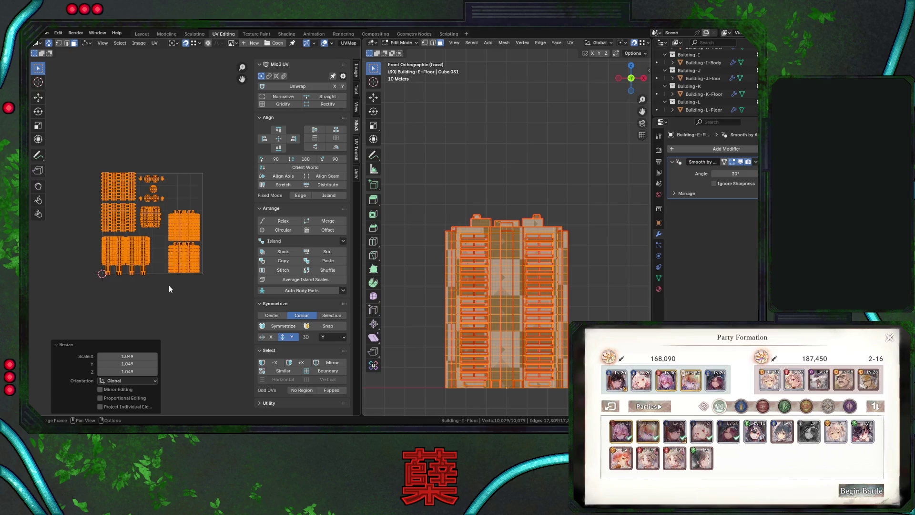
middle_drag(170, 288, 207, 266)
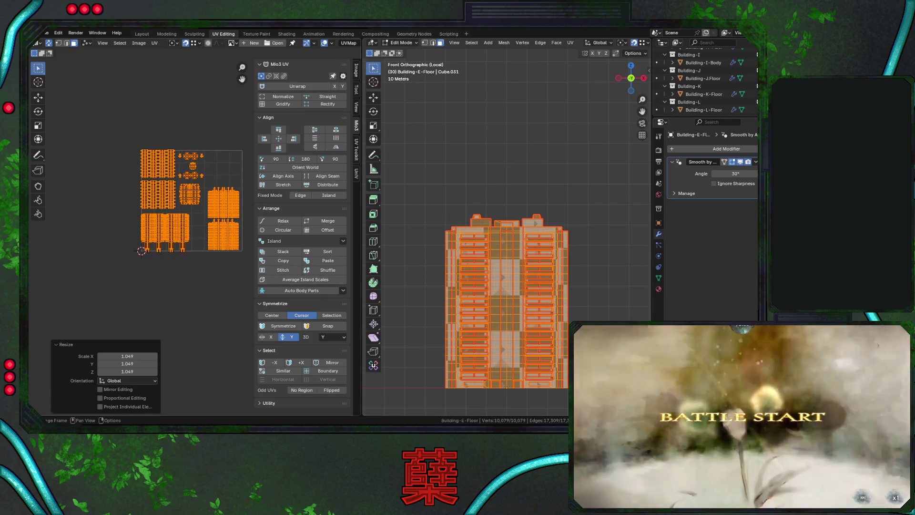
Select a group of islands and nudge it along X, then slightly down along Y
click(113, 222)
scroll(112, 209, up, 4)
drag(58, 170, 207, 289)
key(g)
key(x)
click(209, 295)
key(g)
key(y)
click(210, 291)
Shift the upper UV islands down along Y and right along X
shift+scroll(165, 275, up, 5)
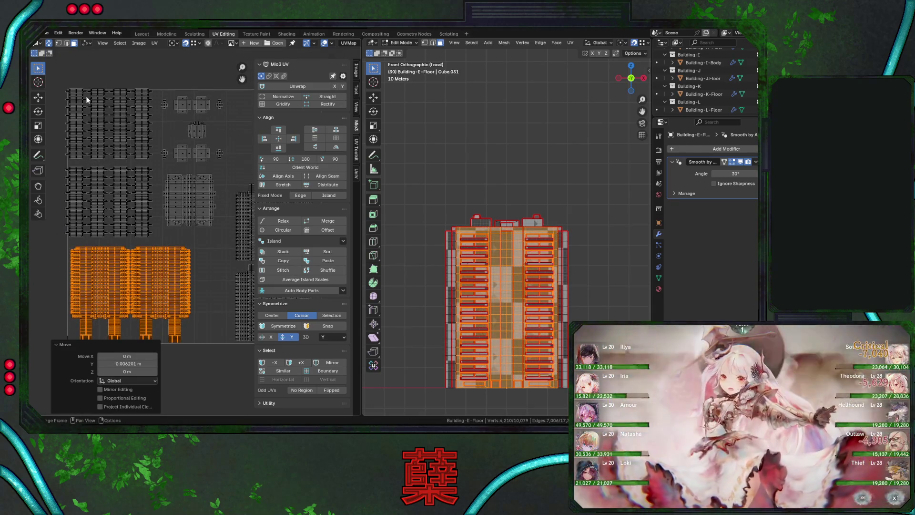
drag(78, 141, 151, 238)
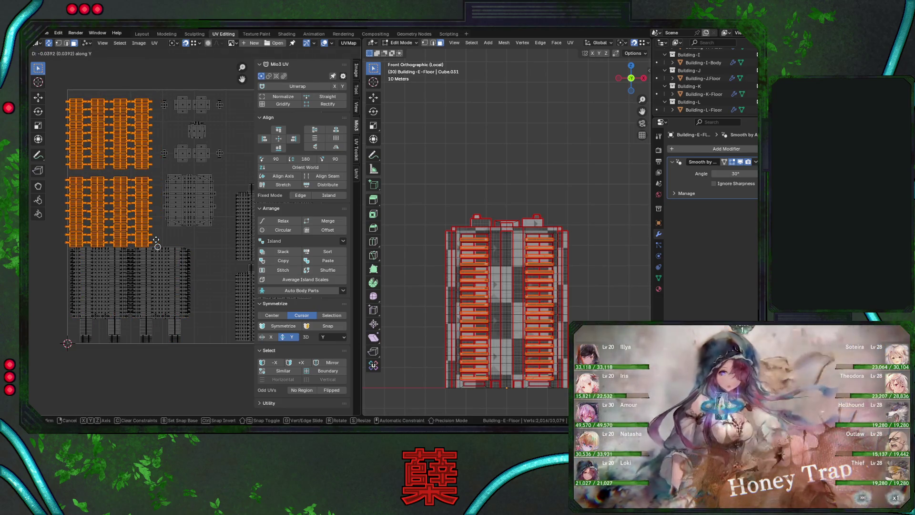
key(g)
right_click(59, 293)
key(g)
key(y)
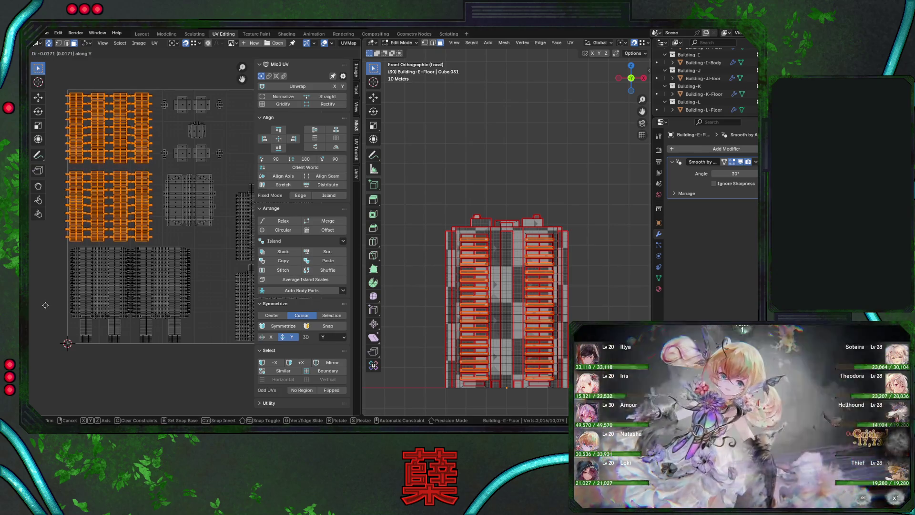
click(45, 305)
key(g)
key(x)
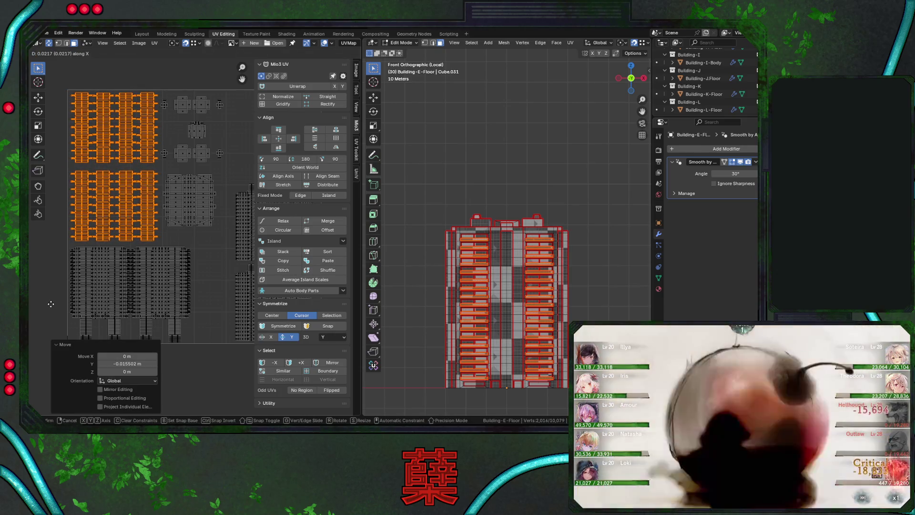
click(51, 303)
middle_drag(187, 184, 144, 185)
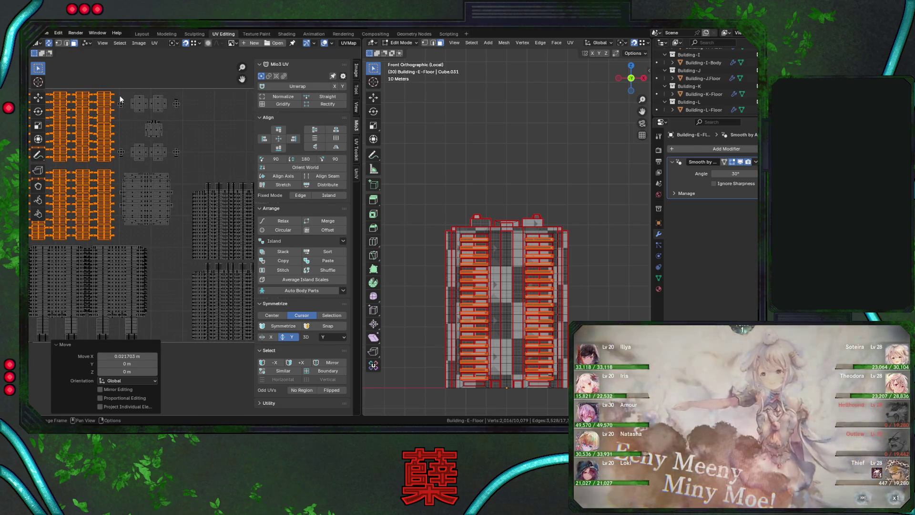
Lift the two large building islands up by 0.35344 on Y
drag(190, 164, 190, 164)
mouse_move(191, 164)
middle_down()
mouse_move(145, 108)
mouse_move(178, 150)
middle_up()
mouse_move(159, 172)
mouse_down()
mouse_move(191, 220)
mouse_move(245, 358)
mouse_up()
key(g)
key(y)
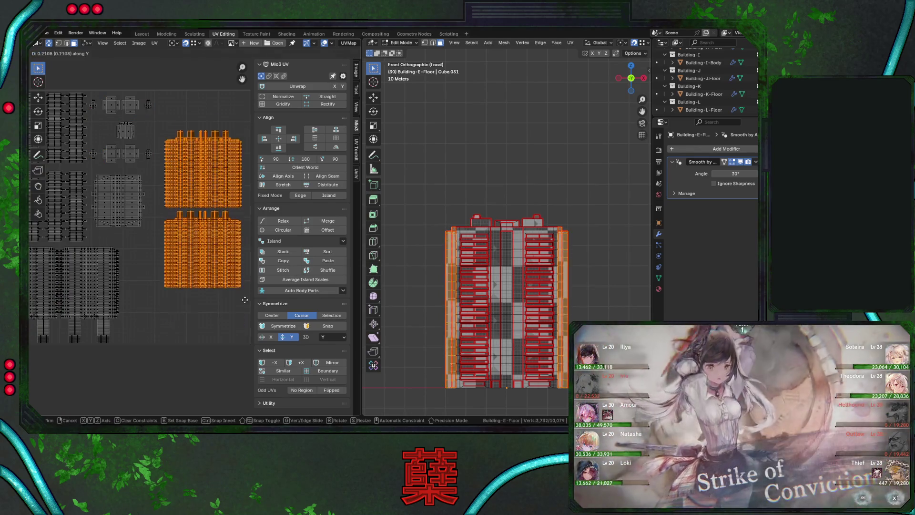
click(243, 267)
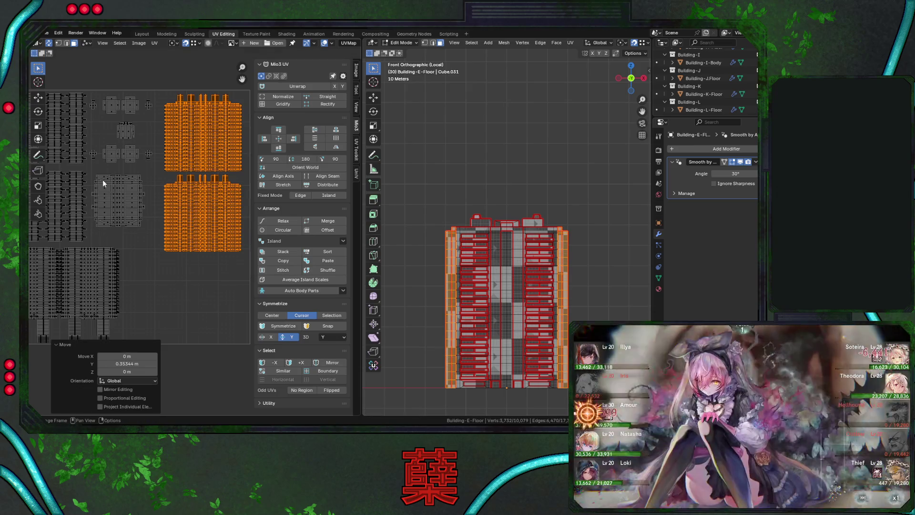
scroll(111, 197, down, 1)
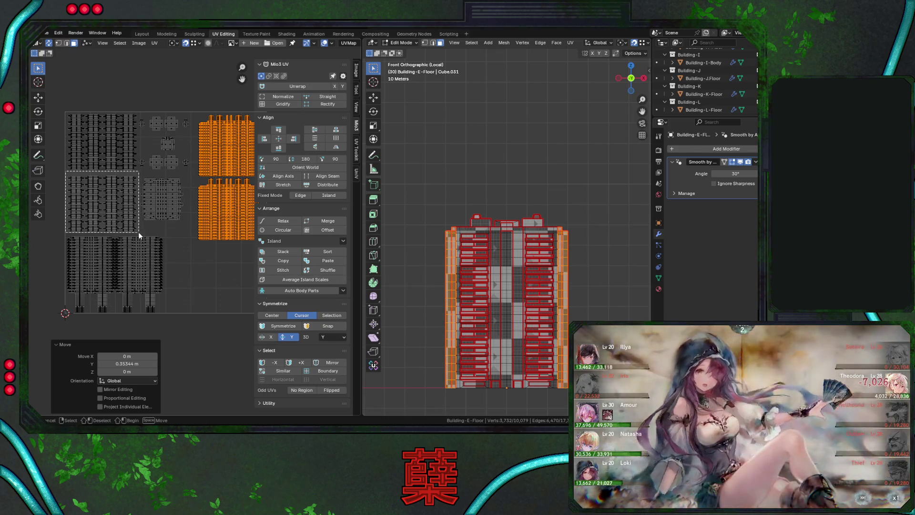
Move the middle-left island group up, then fine-tune it by -0.006976 on Y
drag(139, 232, 139, 233)
scroll(204, 232, up, 4)
key(g)
key(y)
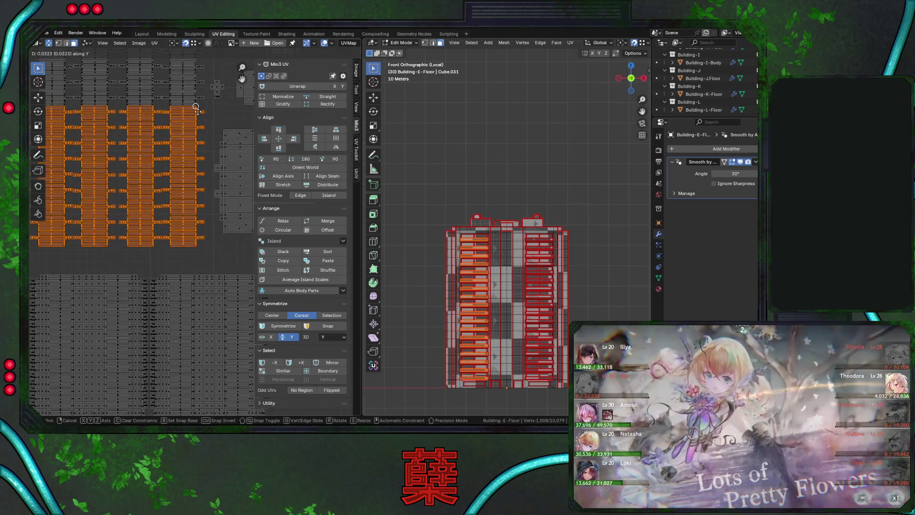
click(196, 107)
key(g)
click(211, 117)
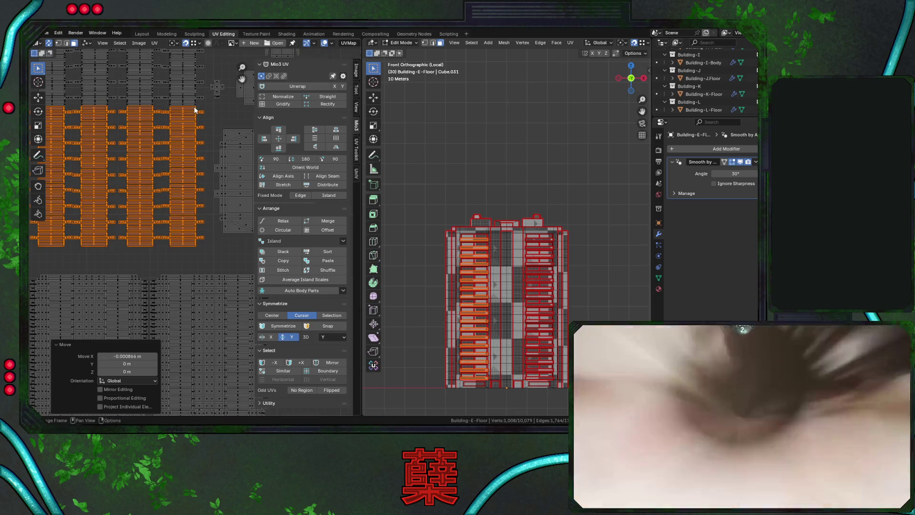
key(g)
key(y)
click(213, 119)
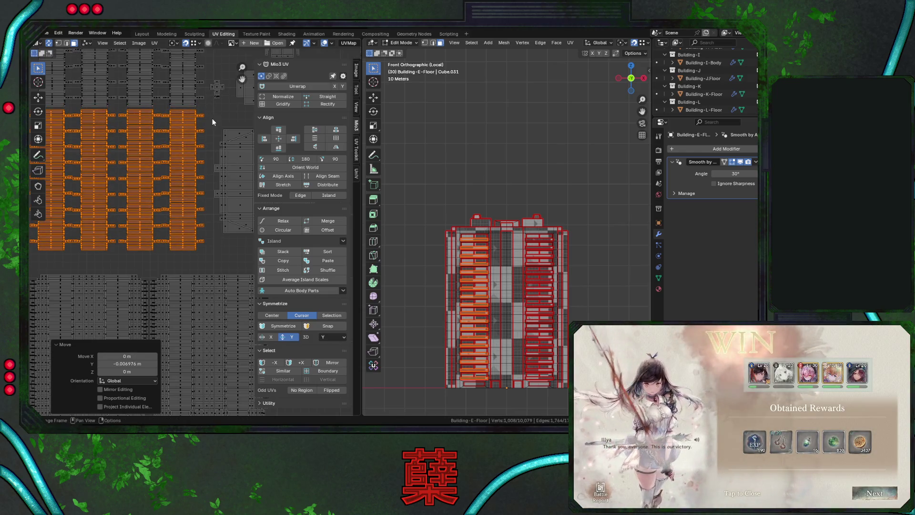
scroll(207, 157, down, 4)
middle_drag(186, 196, 174, 187)
Scale all islands to 1.103, then shrink the whole layout to 0.972
key(a)
key(s)
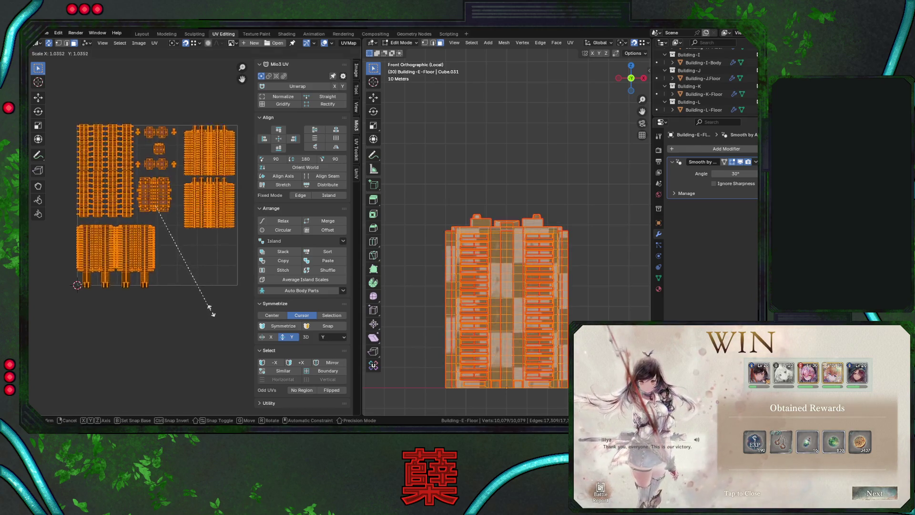
click(212, 314)
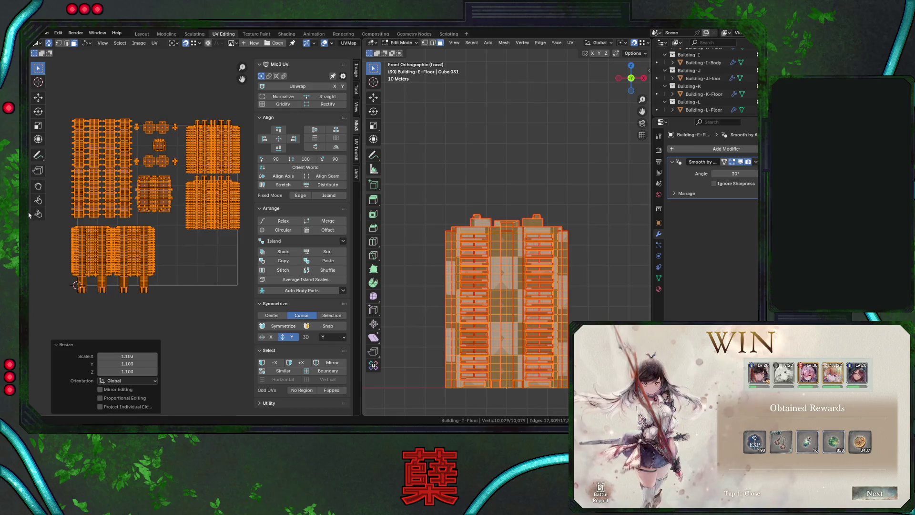
drag(63, 229, 174, 296)
key(g)
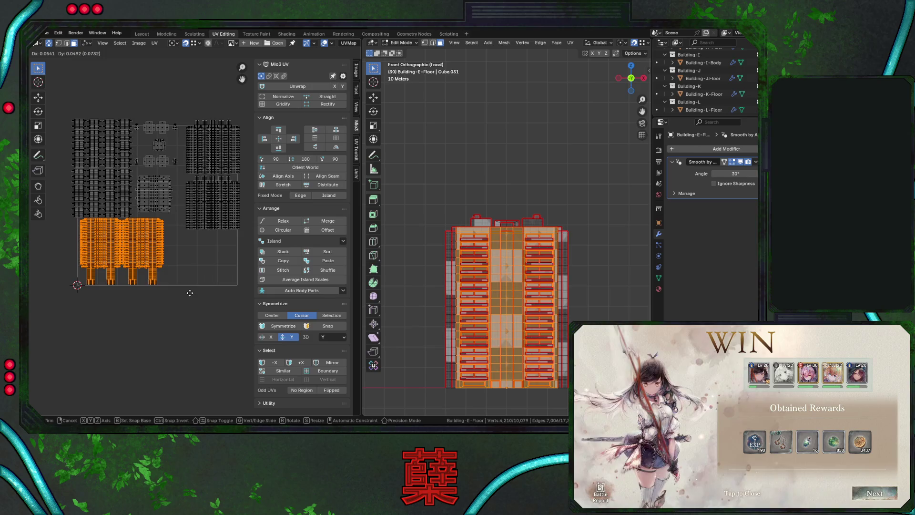
key(Escape)
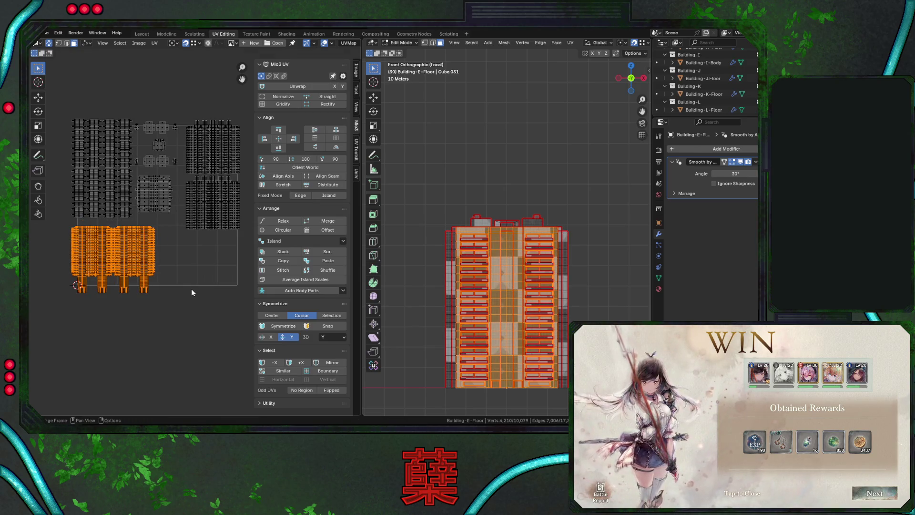
key(a)
key(s)
click(198, 297)
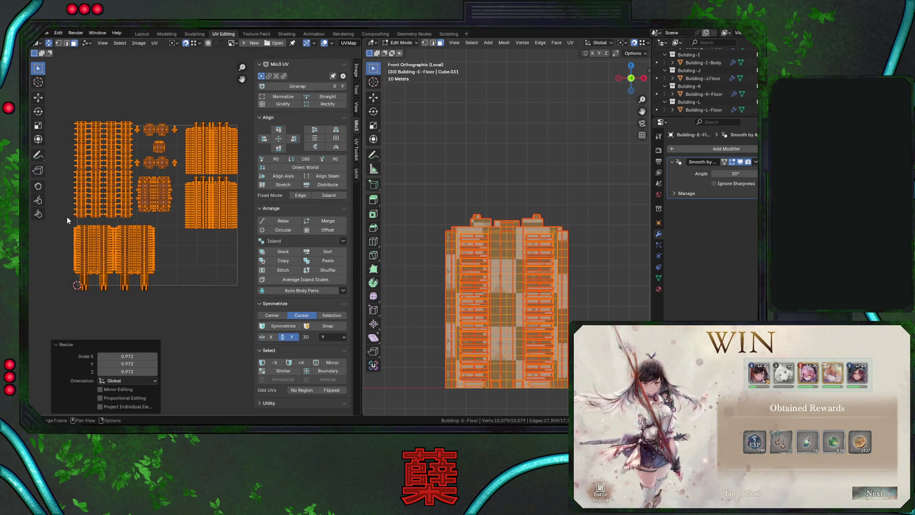
Reposition the bottom-left island slightly to the right
drag(161, 292, 162, 292)
key(g)
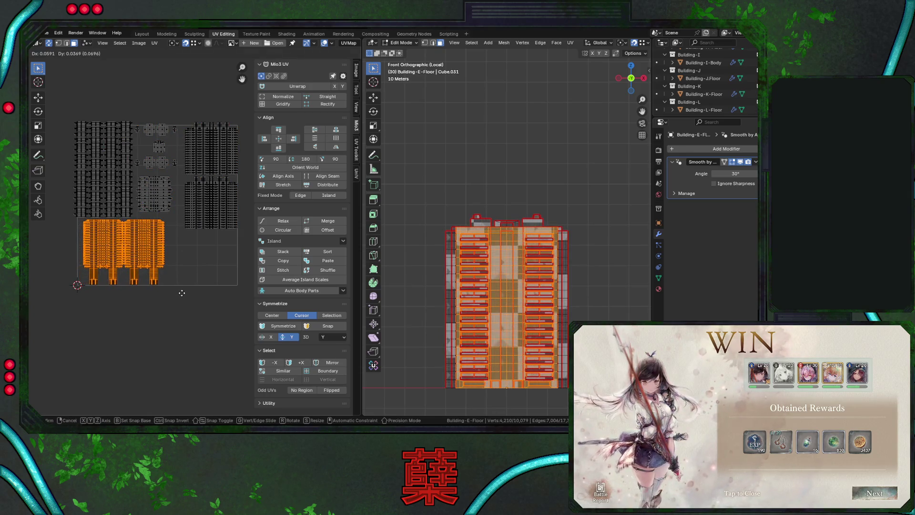
click(178, 292)
key(g)
click(170, 279)
Move the top-left balcony islands to a new position
scroll(174, 185, up, 2)
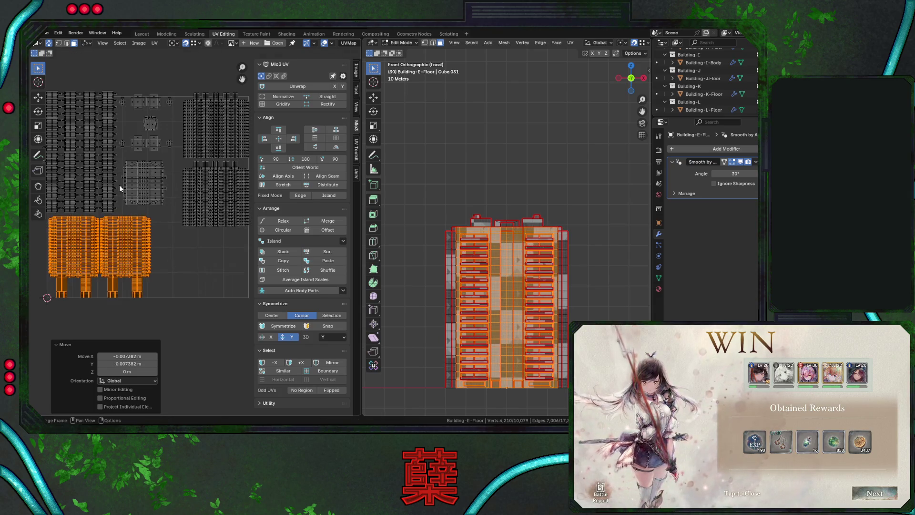
drag(98, 78, 181, 213)
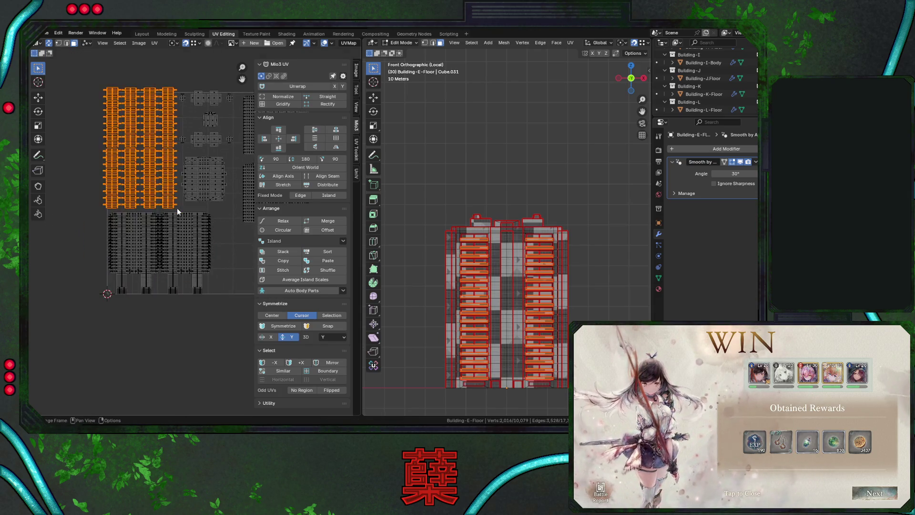
scroll(164, 193, up, 2)
scroll(165, 232, up, 2)
key(g)
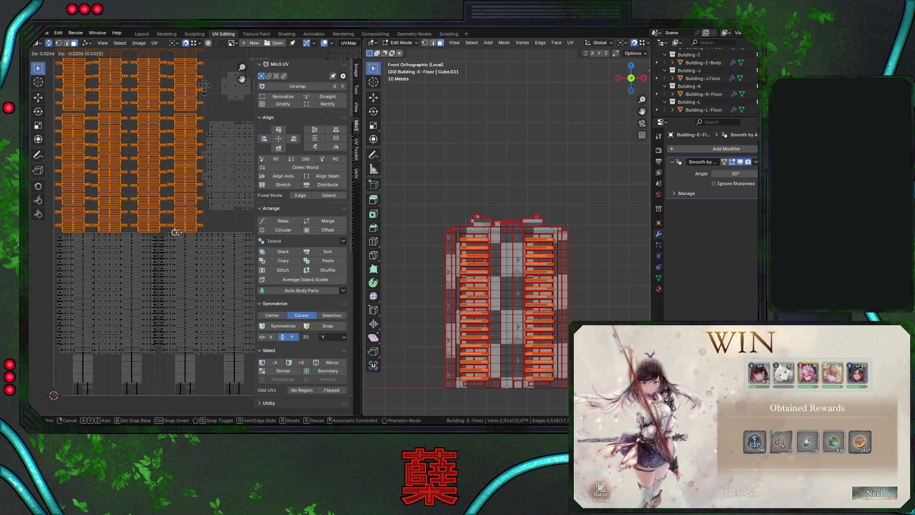
click(180, 250)
middle_drag(180, 250, 167, 189)
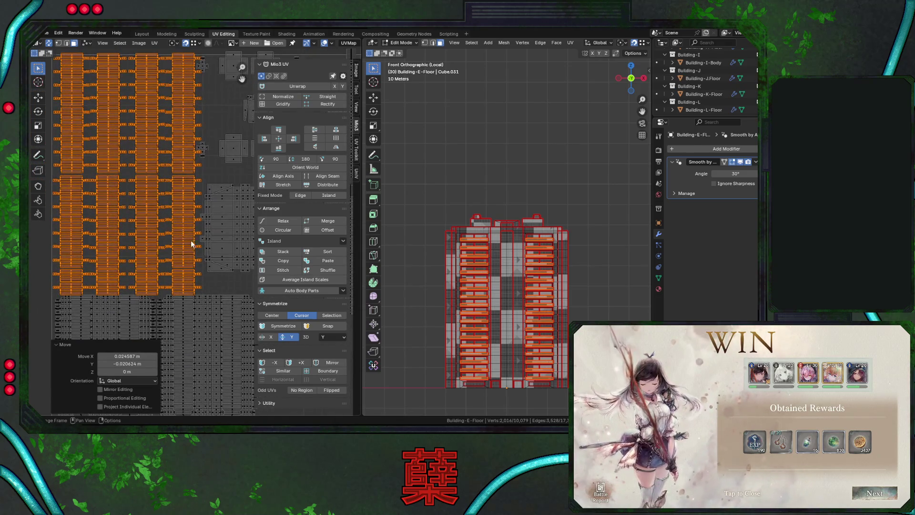
scroll(193, 245, down, 1)
scroll(203, 280, up, 1)
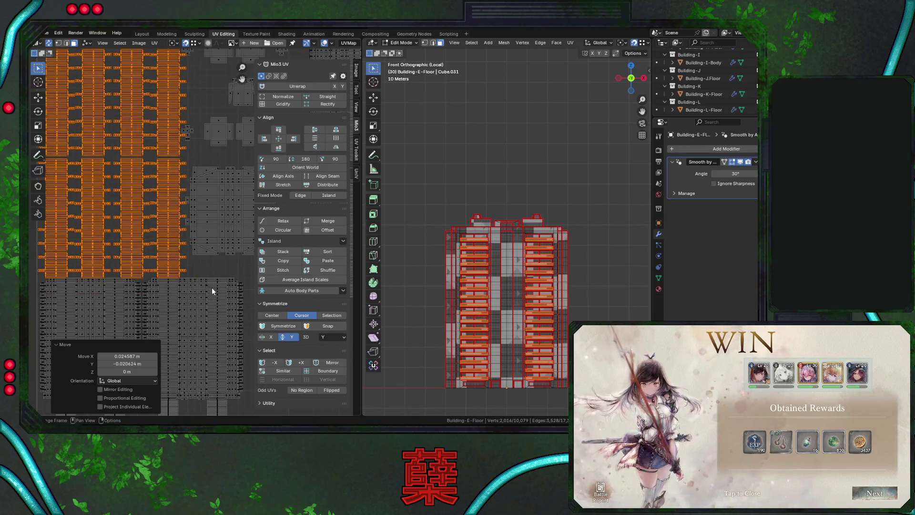
scroll(212, 288, down, 2)
Shrink the selected orange islands to 0.974 and shift them -0.005859 on X
key(s)
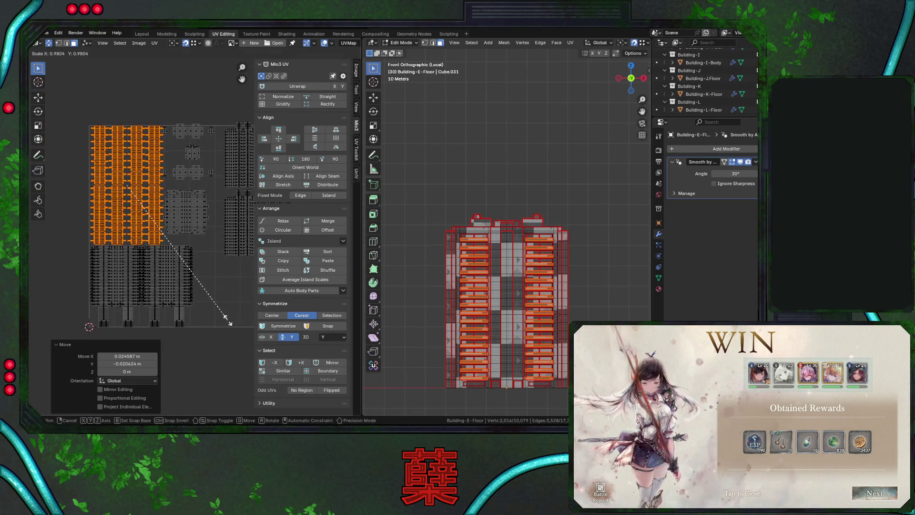
click(224, 304)
ctrl+scroll(193, 226, right, 2)
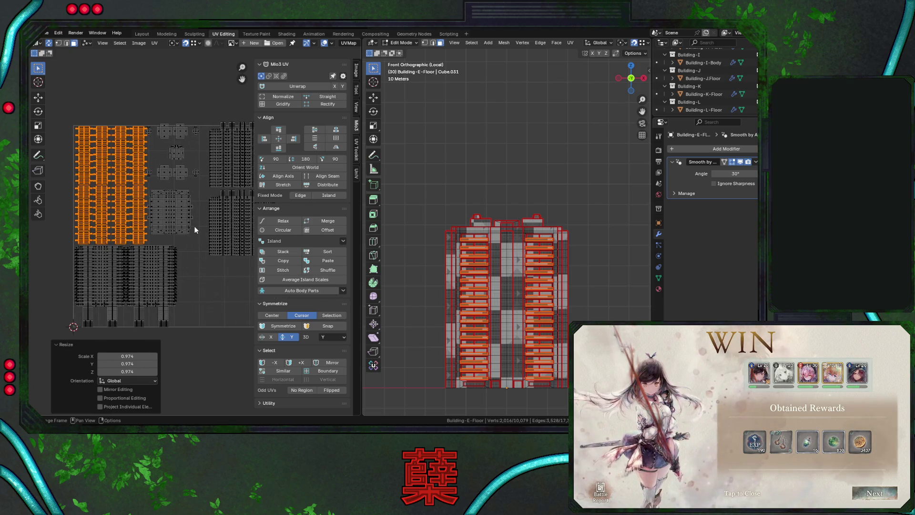
key(g)
key(x)
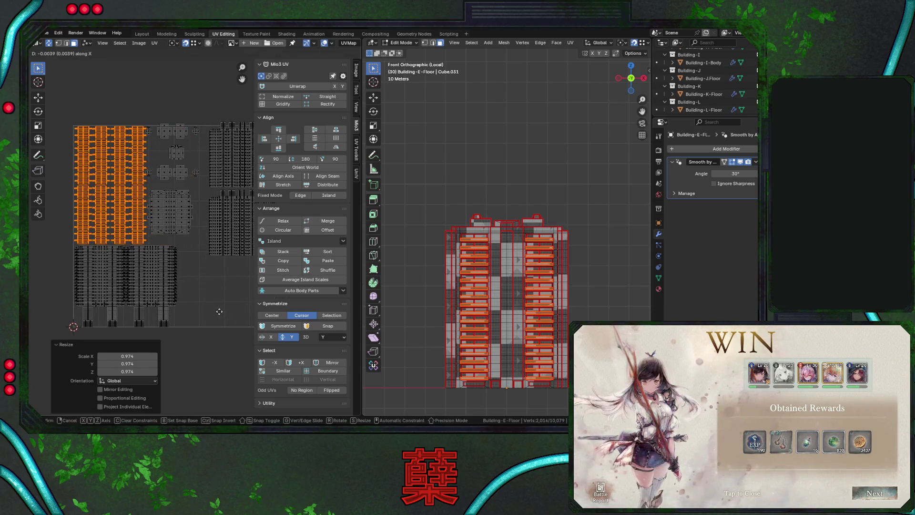
click(219, 311)
scroll(122, 245, up, 4)
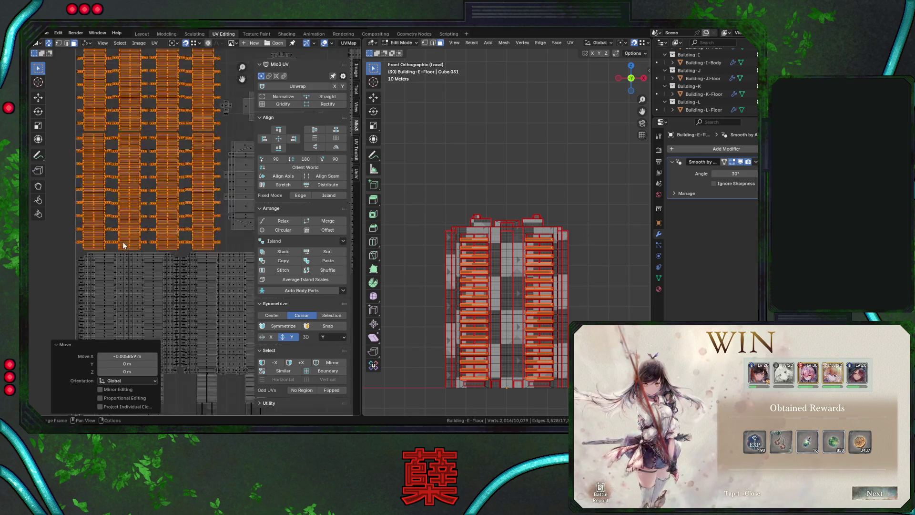
scroll(64, 276, down, 4)
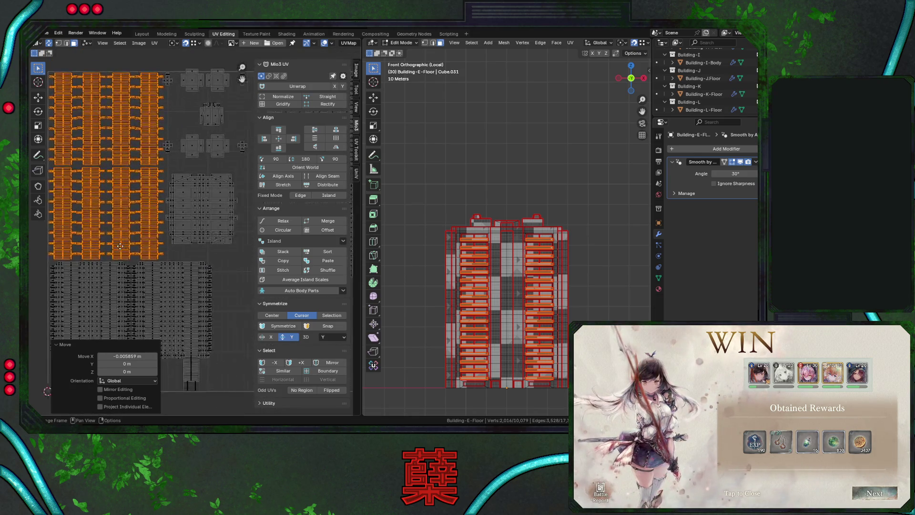
middle_drag(153, 136, 153, 187)
scroll(153, 187, up, 1)
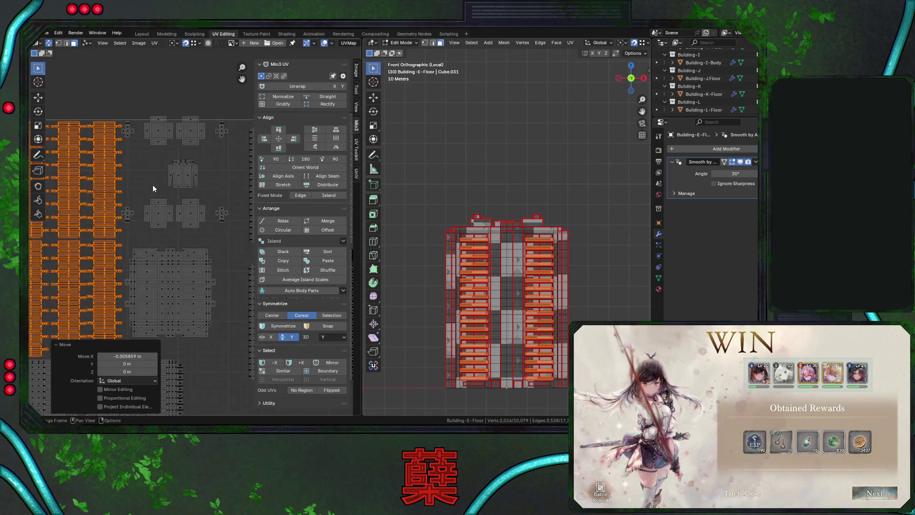
Shift the middle roof islands right along X and move their top row down
drag(121, 110, 238, 233)
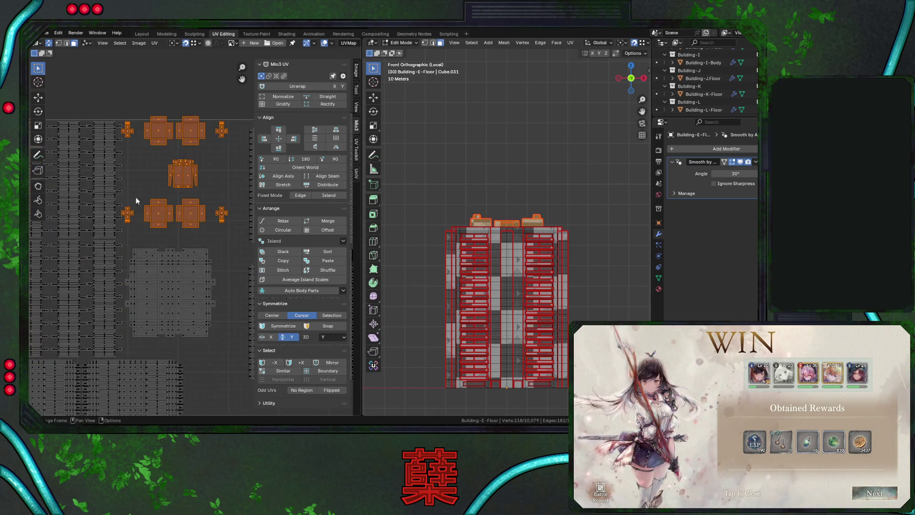
scroll(194, 241, up, 1)
middle_drag(155, 180, 107, 188)
scroll(107, 187, down, 1)
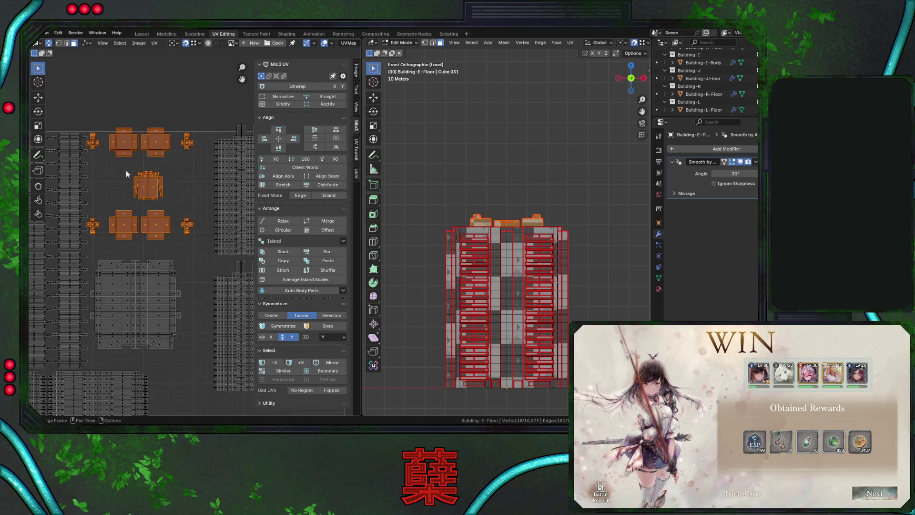
key(g)
key(x)
click(113, 110)
drag(97, 123, 212, 164)
key(g)
click(194, 97)
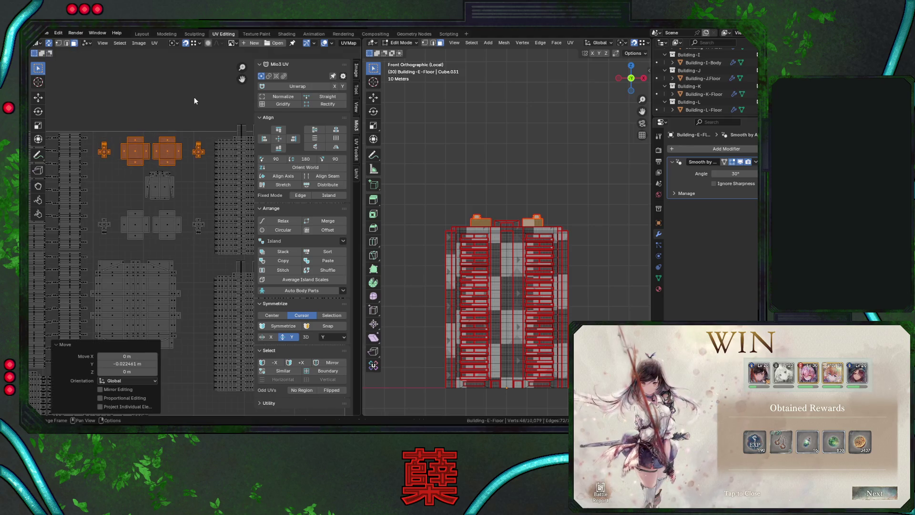
Shift the cross-shaped island left, then place the large grid-like island at lower right, scaled 1.148
drag(153, 178, 192, 207)
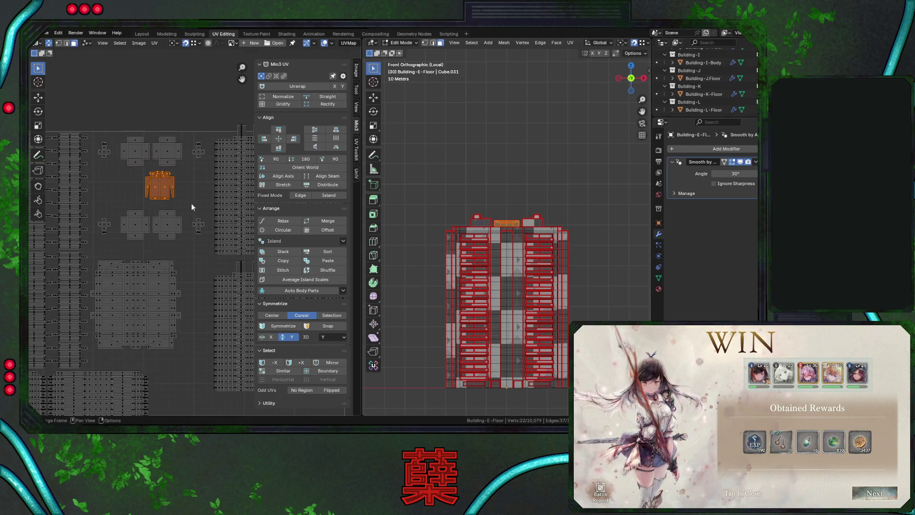
key(x)
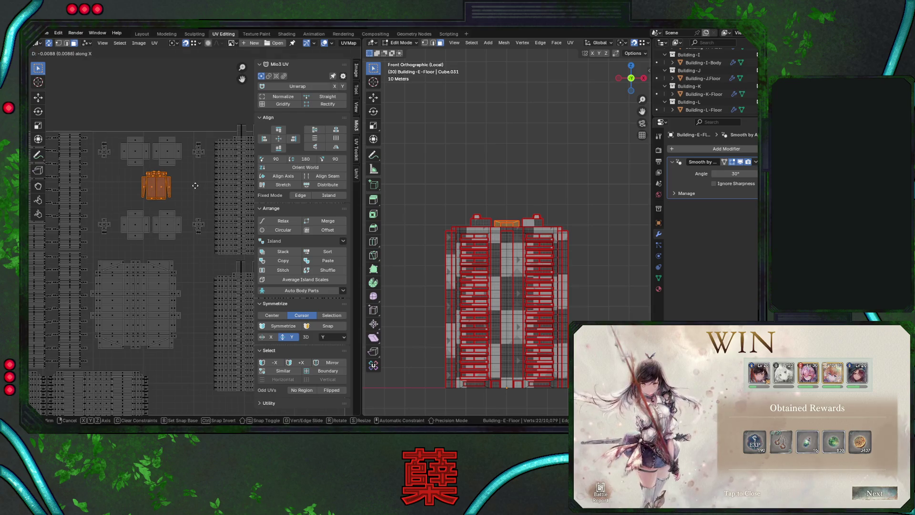
click(191, 186)
middle_drag(179, 270, 183, 190)
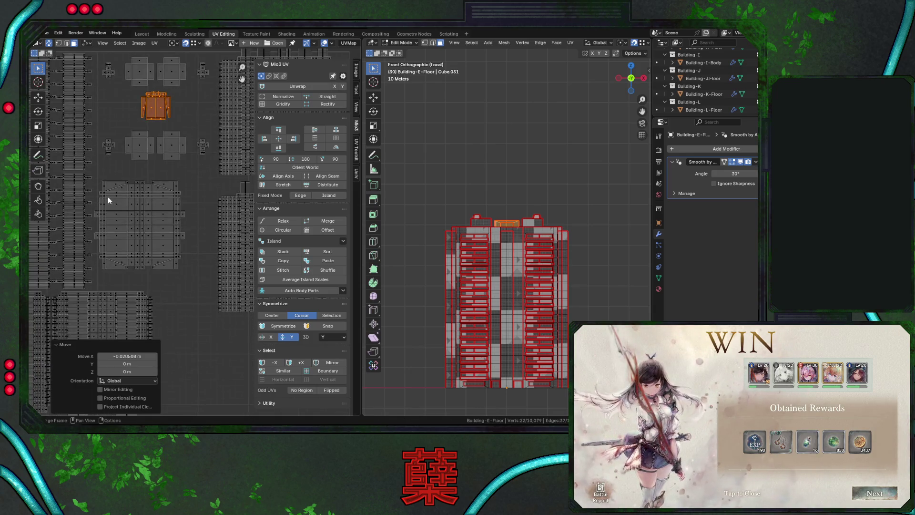
mouse_move(95, 181)
mouse_down()
mouse_move(167, 272)
mouse_move(202, 268)
mouse_up()
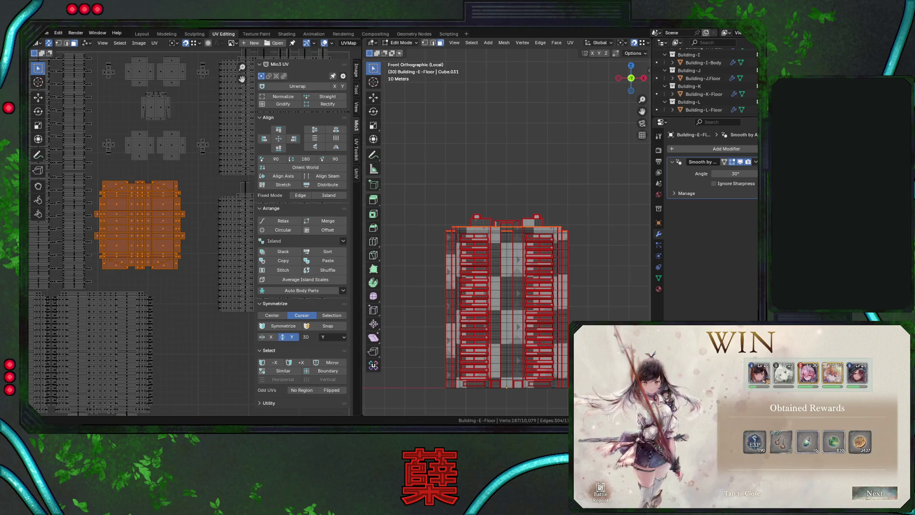
middle_drag(193, 288, 191, 196)
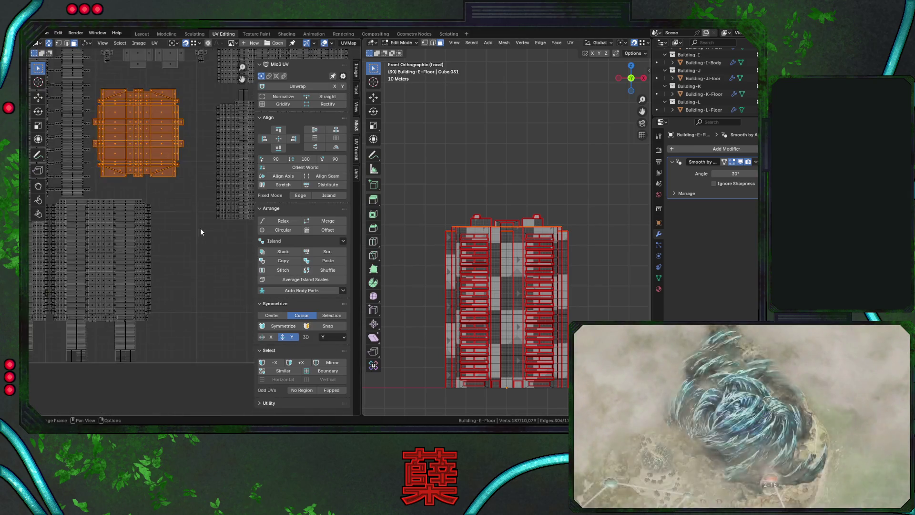
scroll(200, 231, down, 5)
key(g)
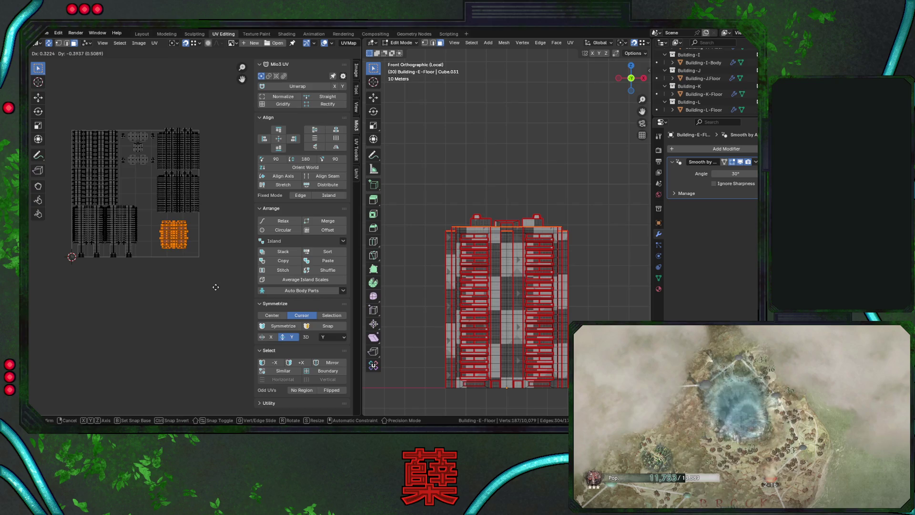
click(215, 287)
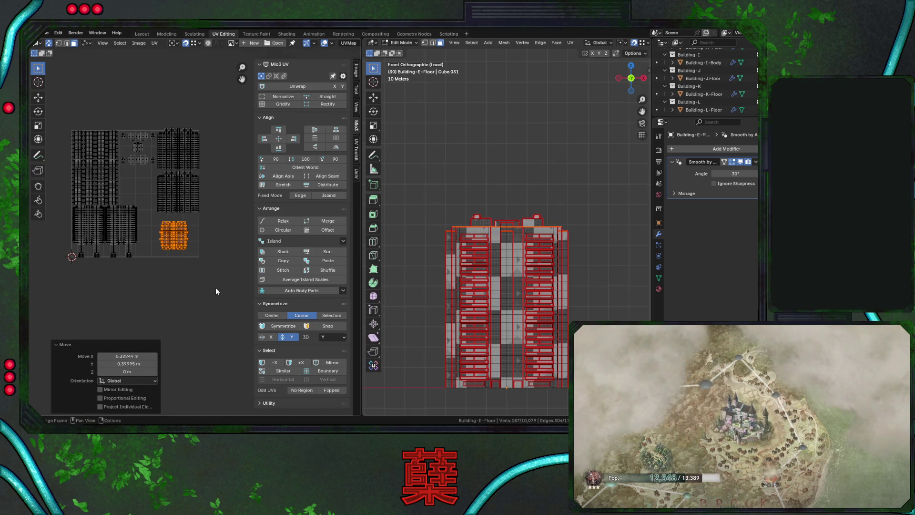
key(s)
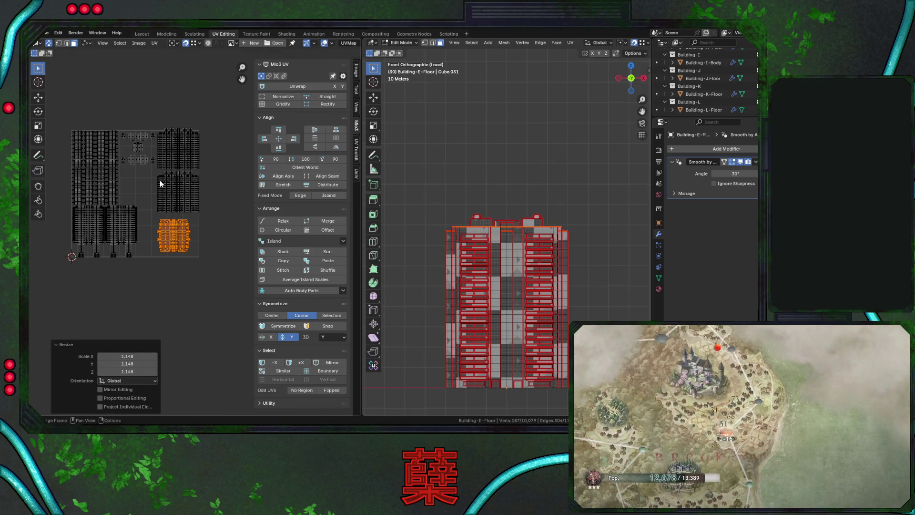
scroll(161, 184, up, 2)
Nudge the two large side islands -0.003906 on X and deselect all islands
drag(134, 60, 224, 206)
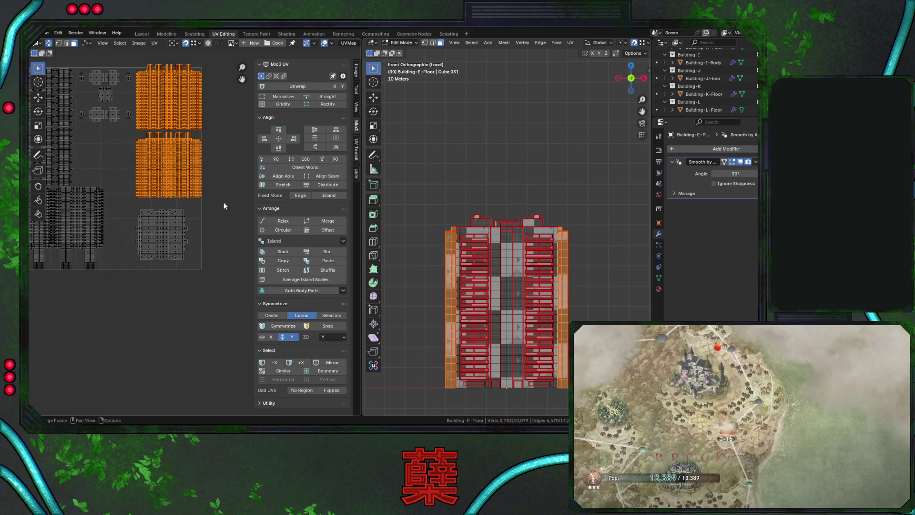
click(225, 194)
key(g)
key(y)
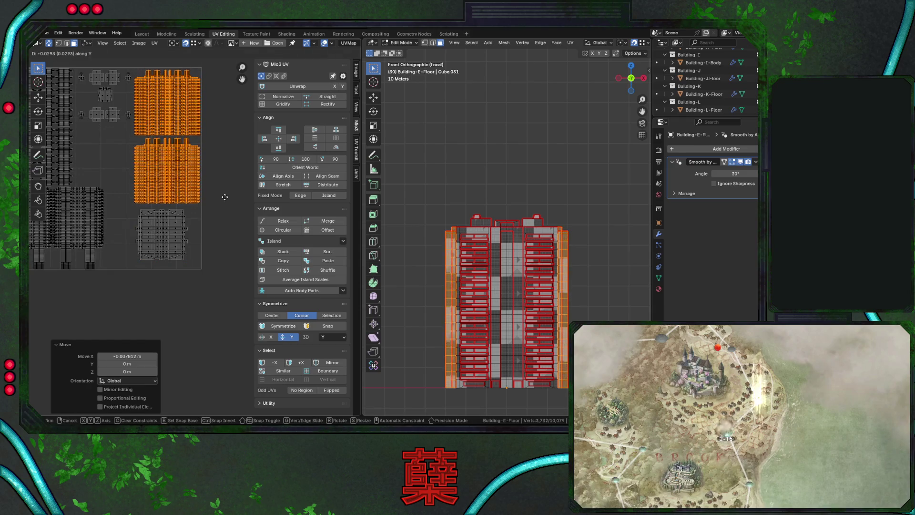
right_click(224, 197)
key(g)
key(x)
click(216, 182)
scroll(214, 185, down, 4)
click(178, 293)
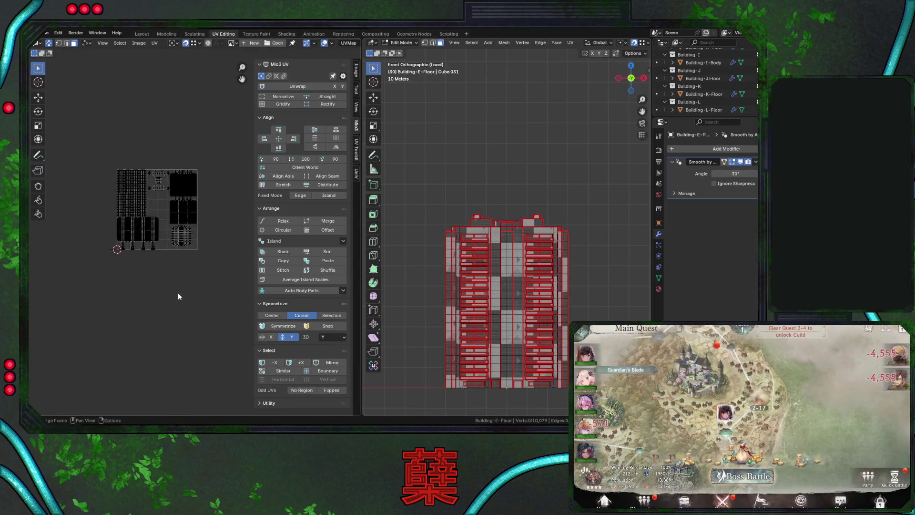
Save City.blend before rearranging the UV islands
scroll(195, 275, up, 7)
key(ctrl+s)
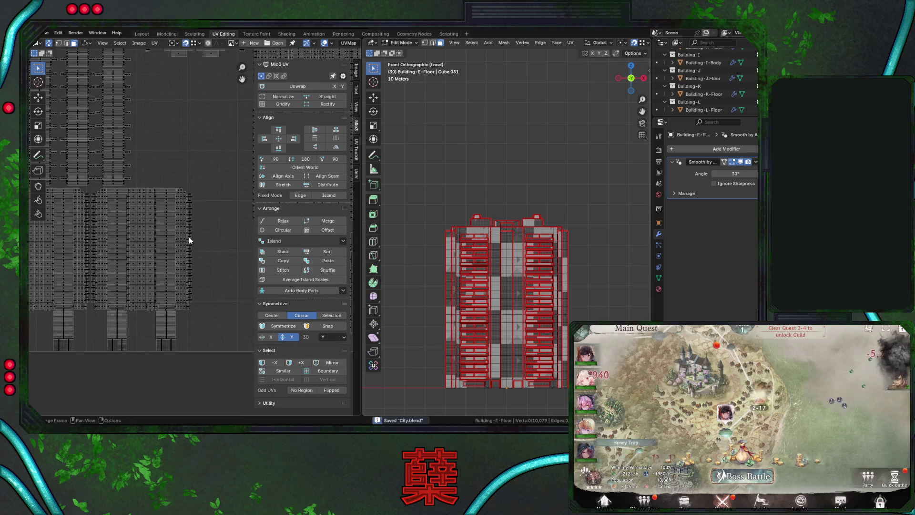
scroll(193, 225, down, 3)
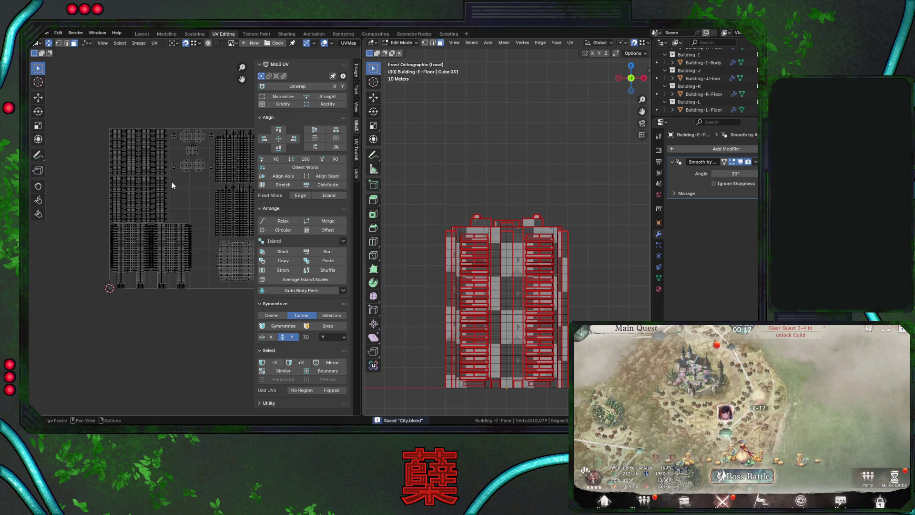
scroll(127, 181, up, 4)
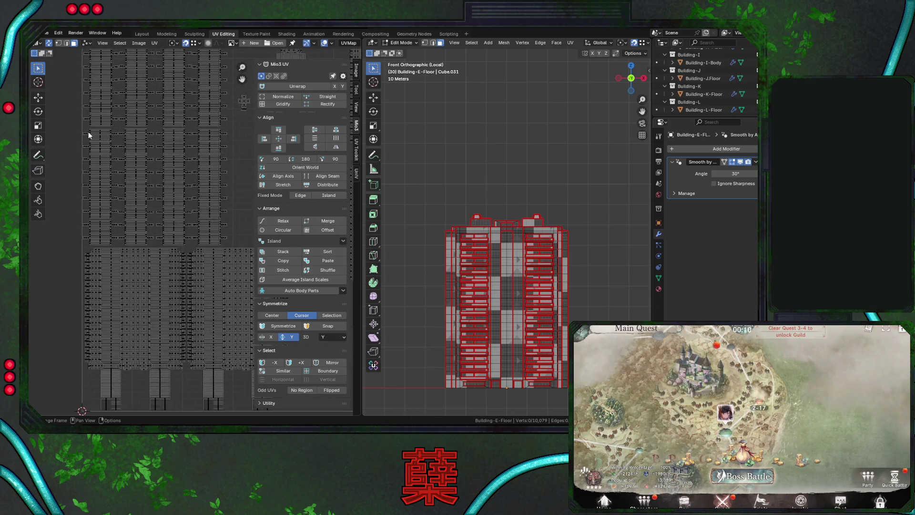
Move the middle UV islands to the left, then shift another group up and left
mouse_move(92, 138)
mouse_down()
mouse_move(227, 237)
mouse_move(228, 247)
mouse_up()
scroll(227, 233, down, 4)
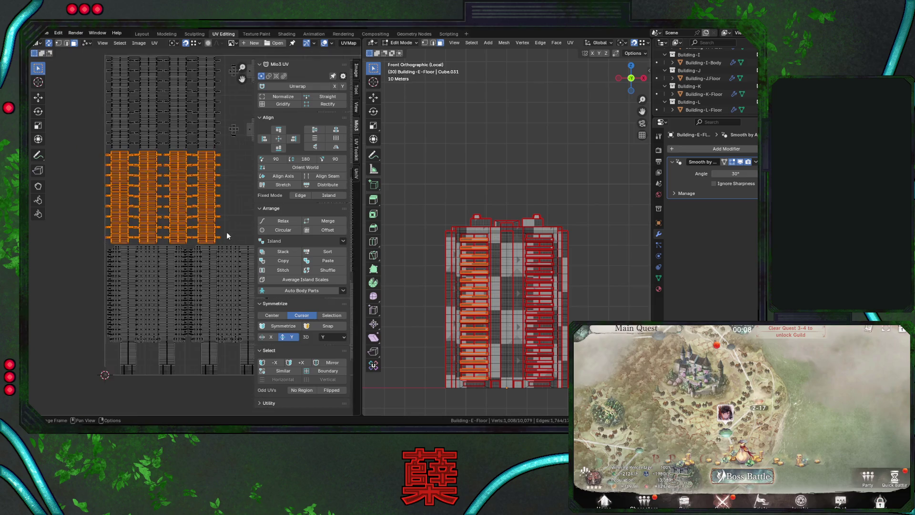
key(g)
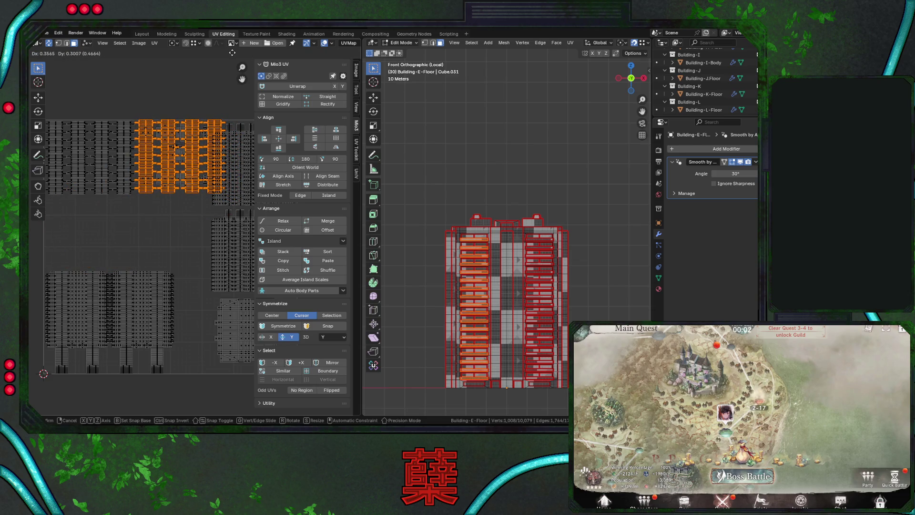
click(210, 173)
scroll(205, 200, down, 1)
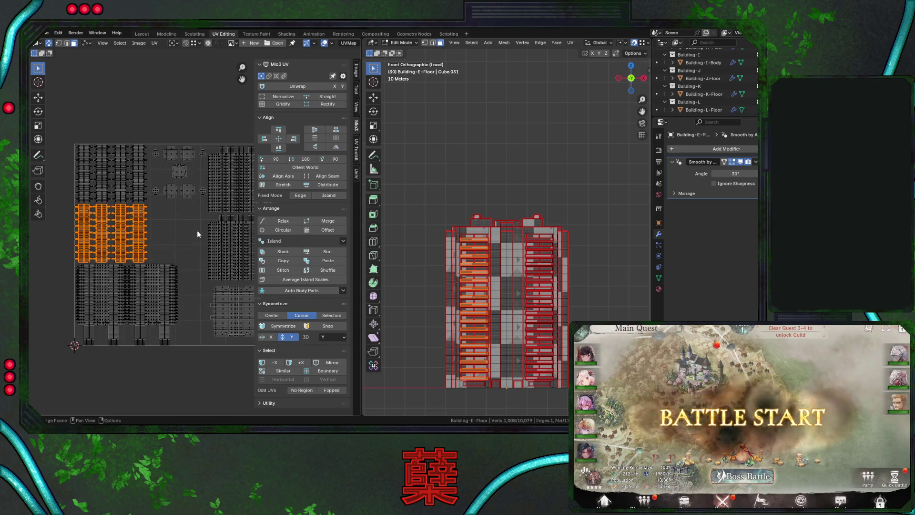
middle_drag(196, 230, 173, 208)
scroll(169, 208, down, 1)
drag(73, 134, 143, 239)
key(g)
click(98, 111)
Move the small roof islands above the tile and the tall side island further left
drag(130, 134, 161, 171)
drag(181, 201, 182, 202)
key(g)
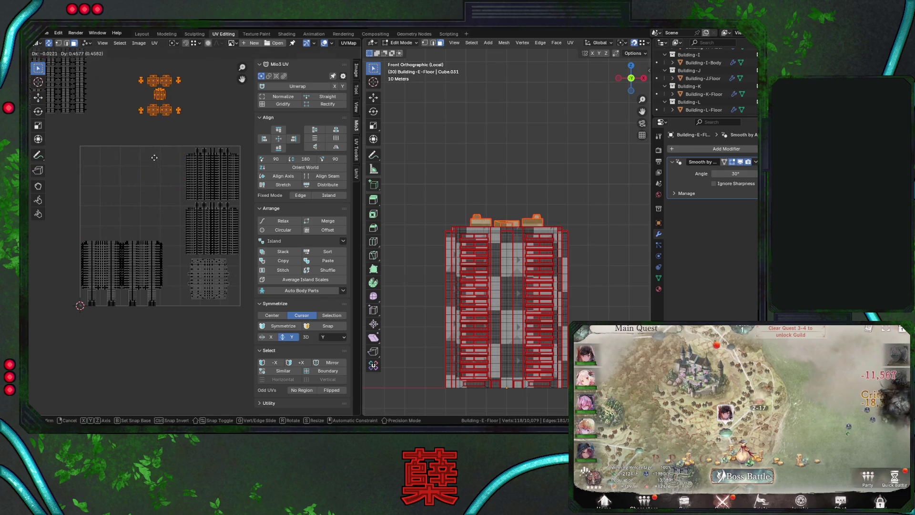
click(180, 130)
drag(164, 135, 214, 162)
drag(254, 200, 250, 201)
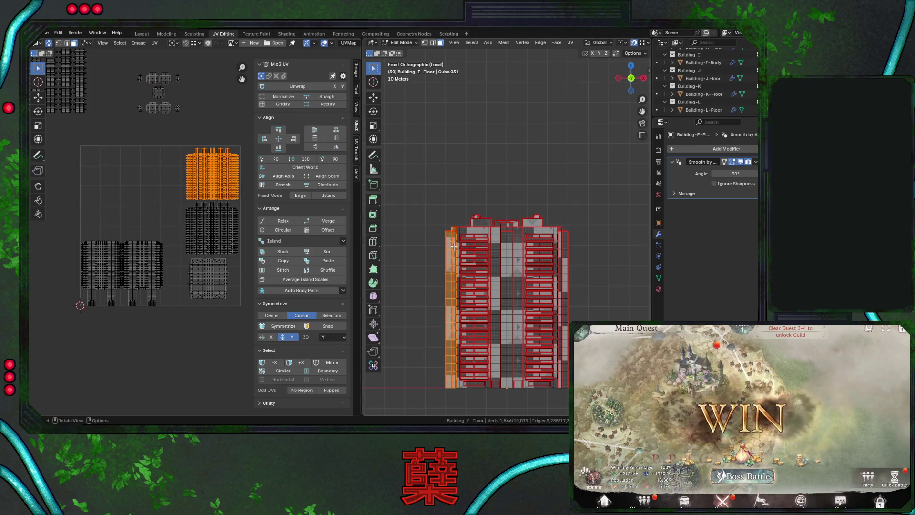
key(g)
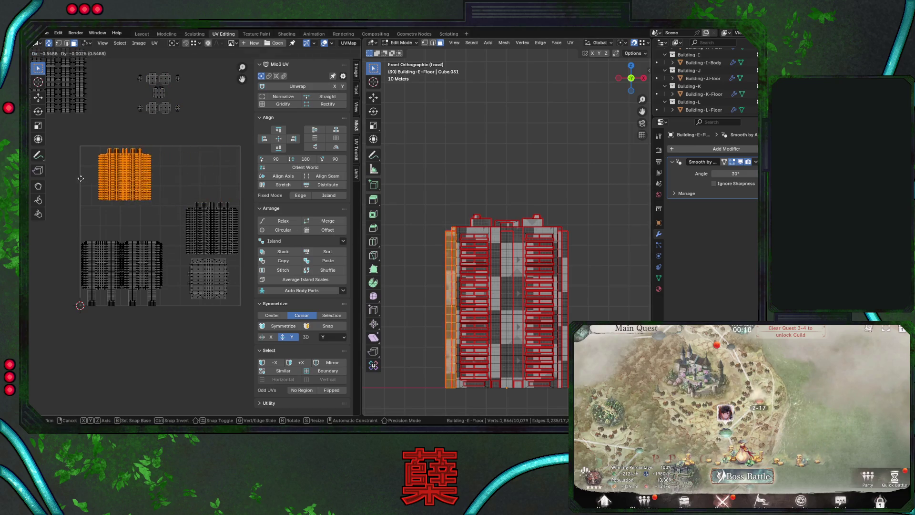
click(66, 177)
Place the right-hand facade island beside the other facade island and nudge it slightly upward
drag(183, 192, 241, 250)
key(g)
click(191, 203)
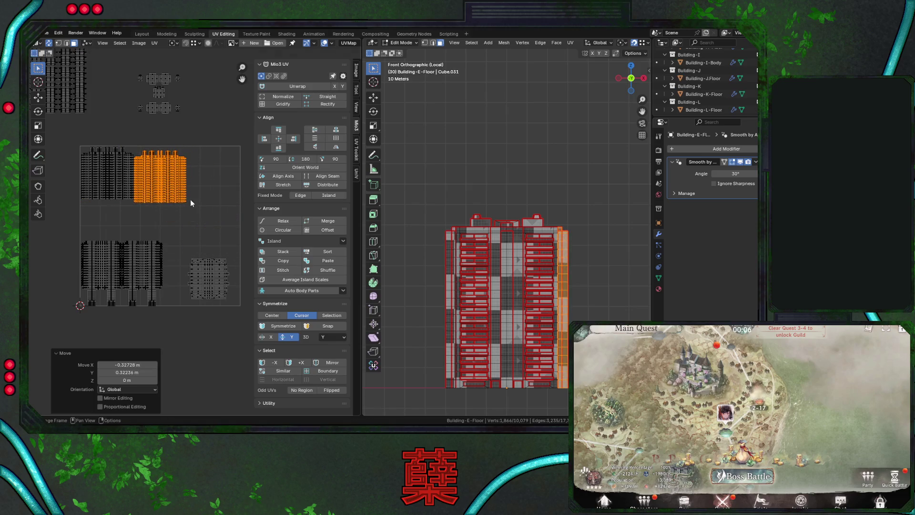
key(g)
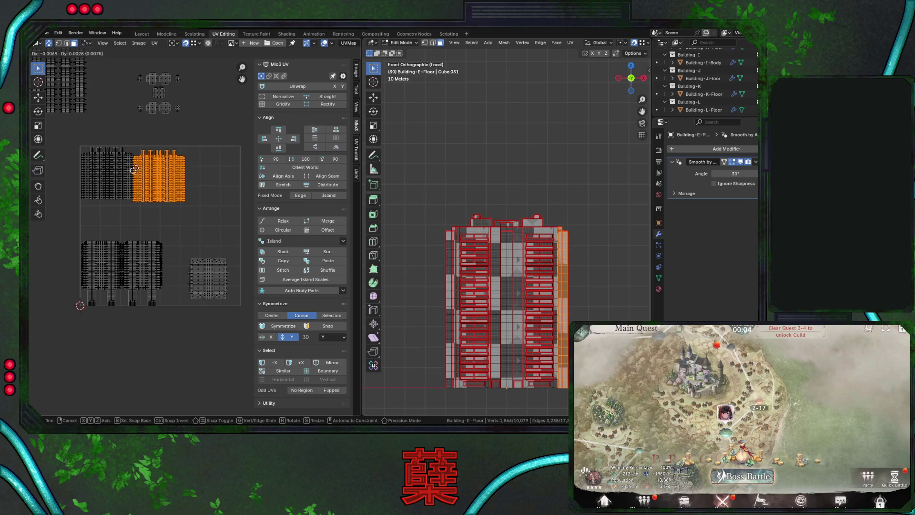
click(134, 170)
scroll(191, 200, up, 5)
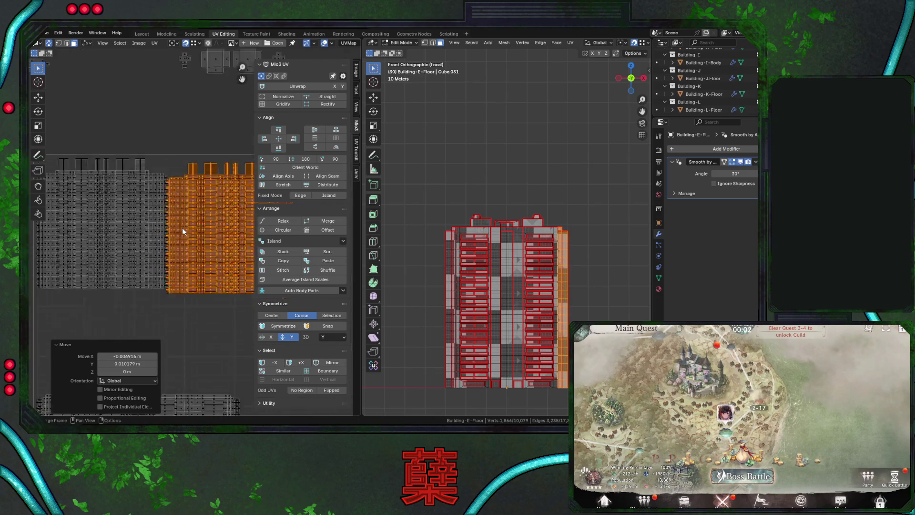
key(g)
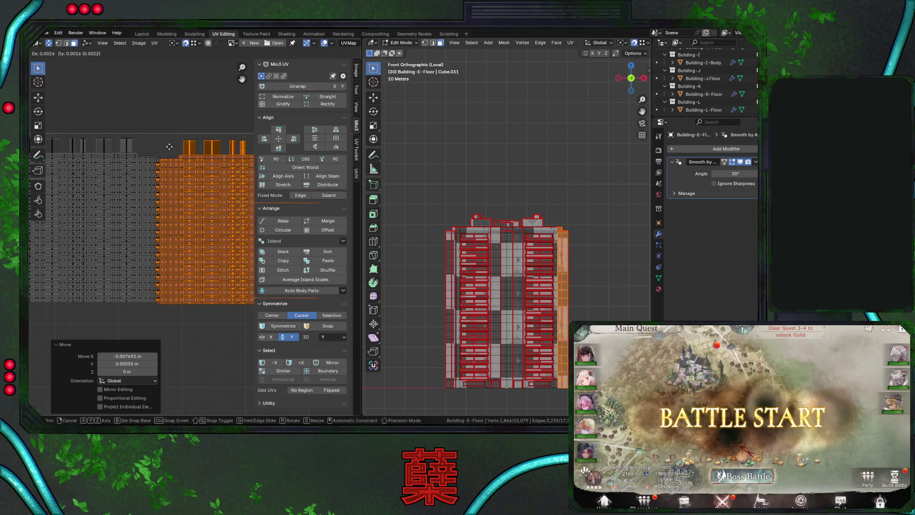
click(154, 157)
key(g)
click(160, 174)
Fine-tune the facade island's position, ending with a 0.003418 shift on X
key(g)
click(160, 175)
scroll(158, 156, up, 5)
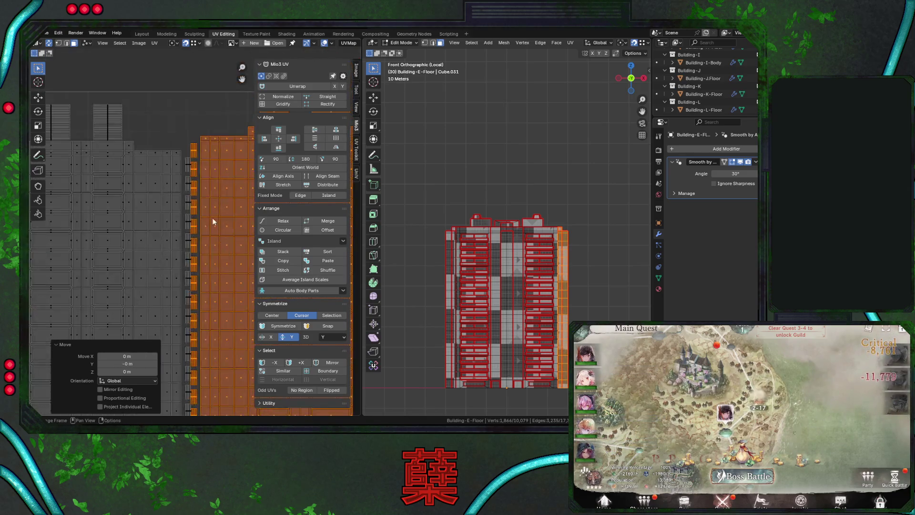
click(194, 127)
key(g)
click(205, 168)
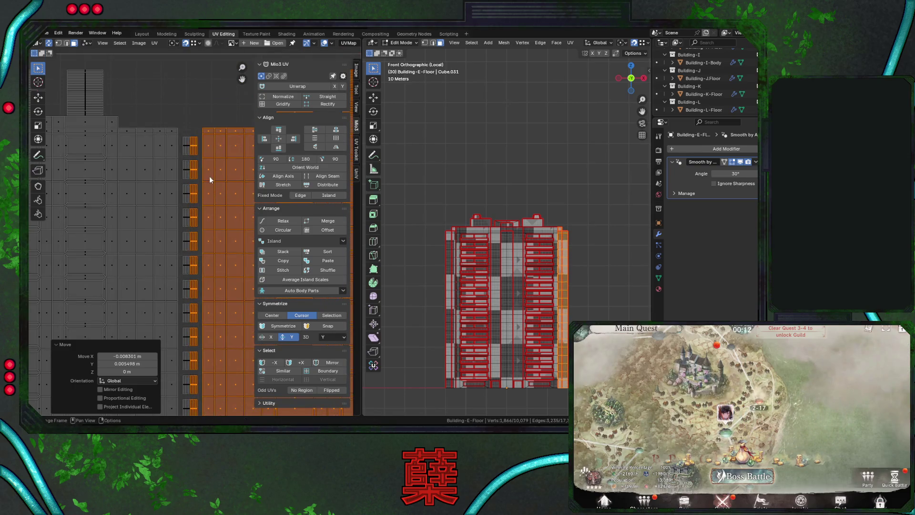
scroll(216, 225, down, 3)
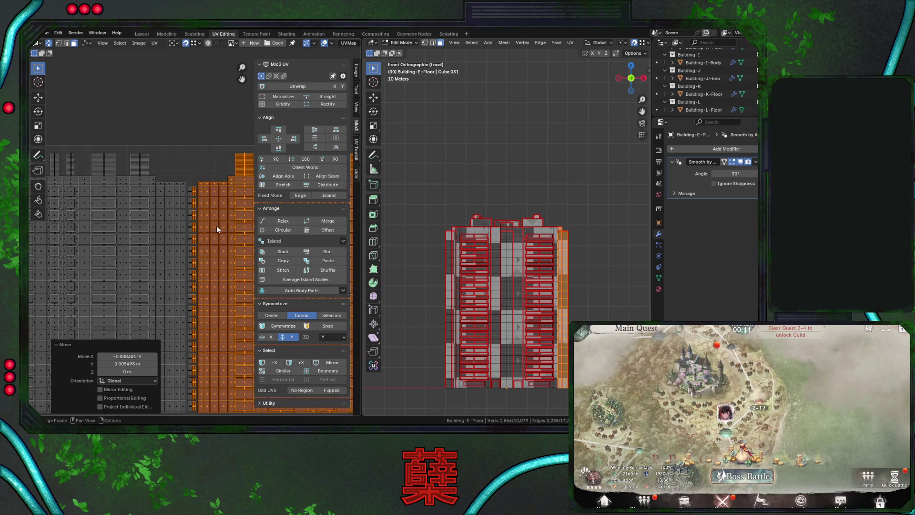
click(198, 138)
Save City.blend with the facade islands snug inside the tile
scroll(202, 169, down, 2)
scroll(205, 199, down, 3)
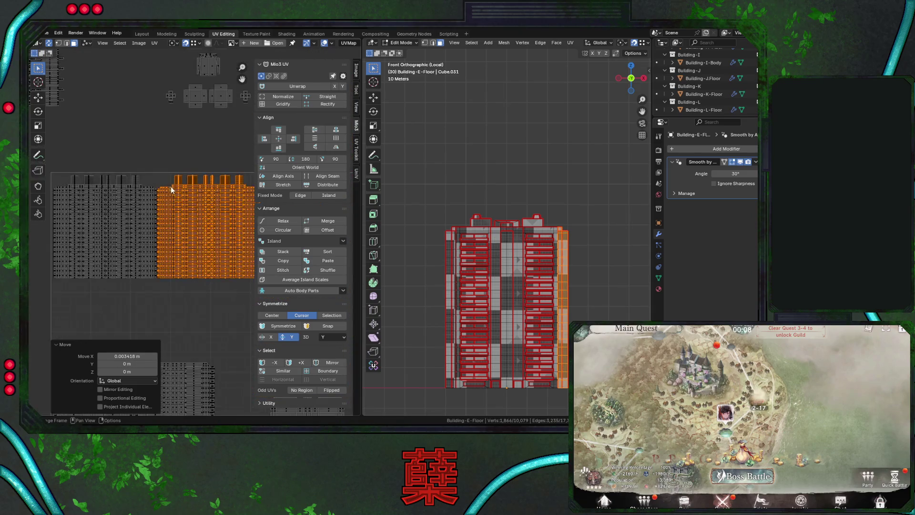
scroll(184, 198, down, 2)
middle_drag(184, 199, 171, 182)
key(ctrl+s)
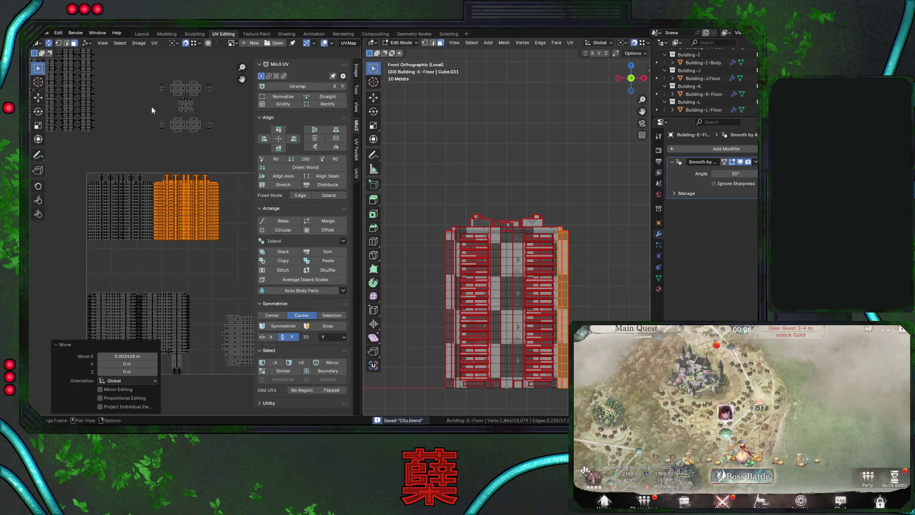
middle_drag(153, 81, 180, 155)
scroll(176, 177, down, 3)
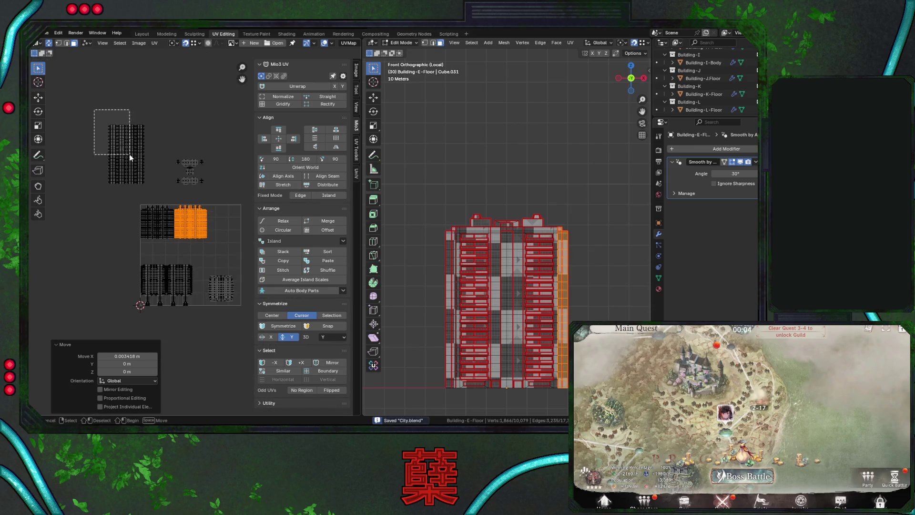
Raise the three-tower UV island vertically by 0.25
drag(126, 150, 150, 190)
key(g)
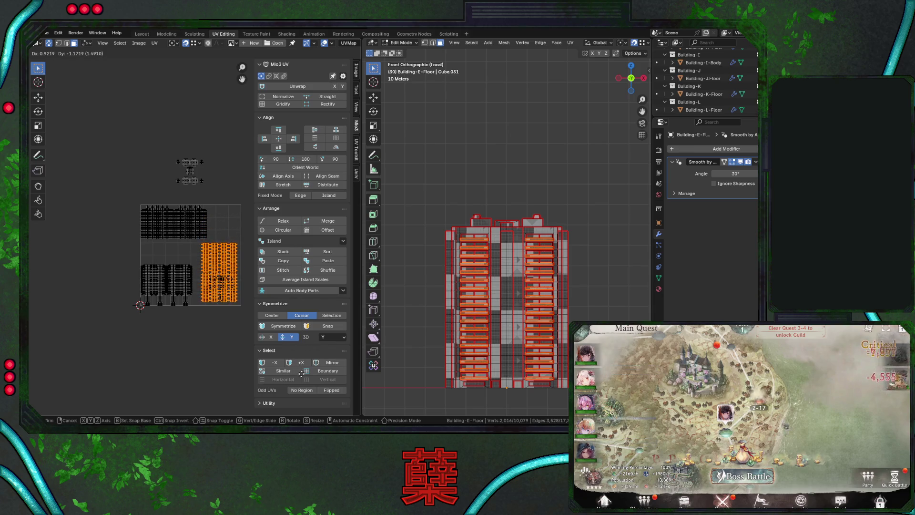
key(Escape)
drag(136, 255, 208, 318)
key(g)
key(y)
key(Escape)
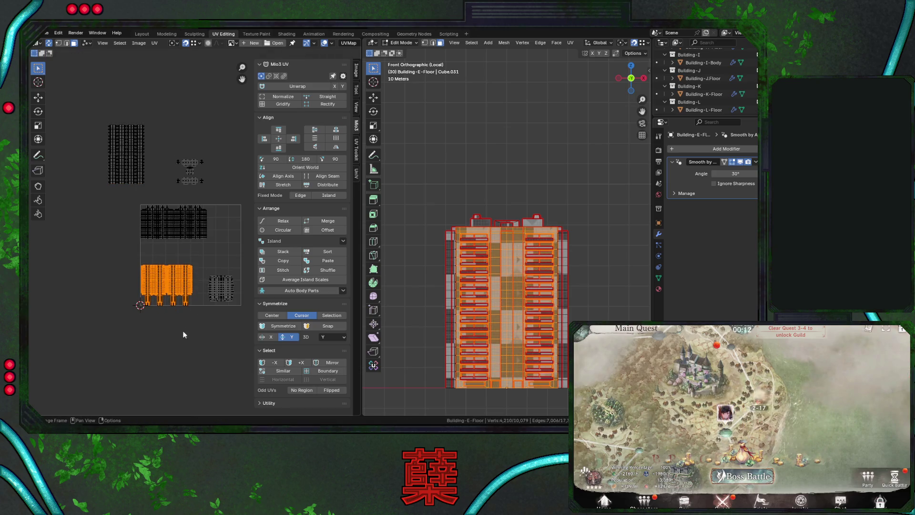
key(g)
key(y)
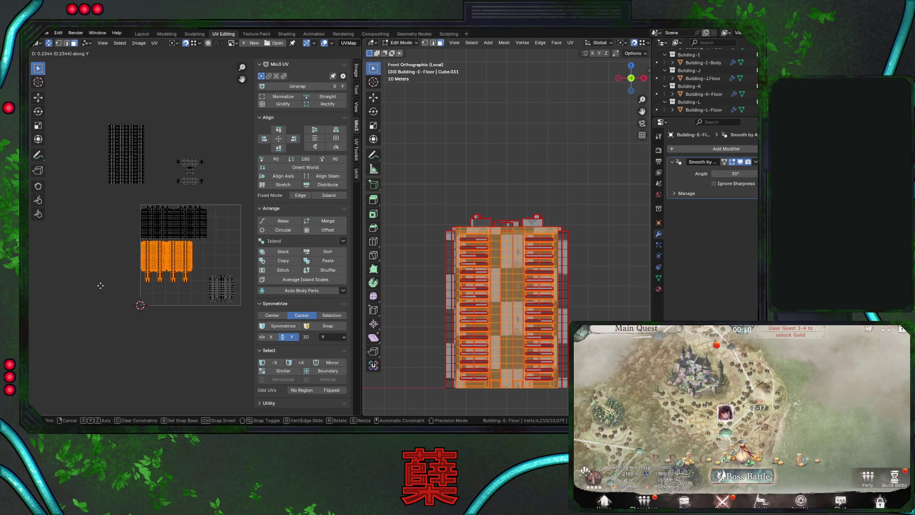
key(Return)
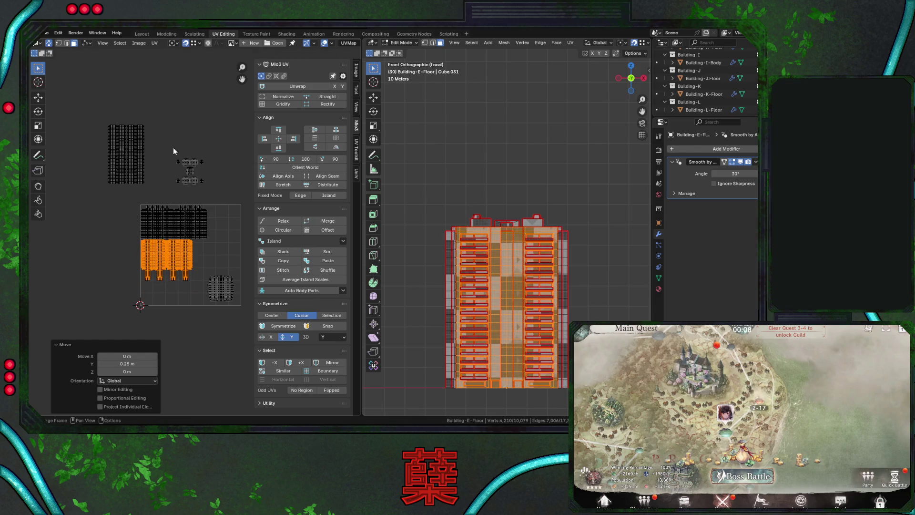
Move a small outside island left of the tile and the tall island into the tile's right side
drag(142, 159, 158, 191)
key(g)
click(114, 337)
drag(102, 97, 164, 205)
key(g)
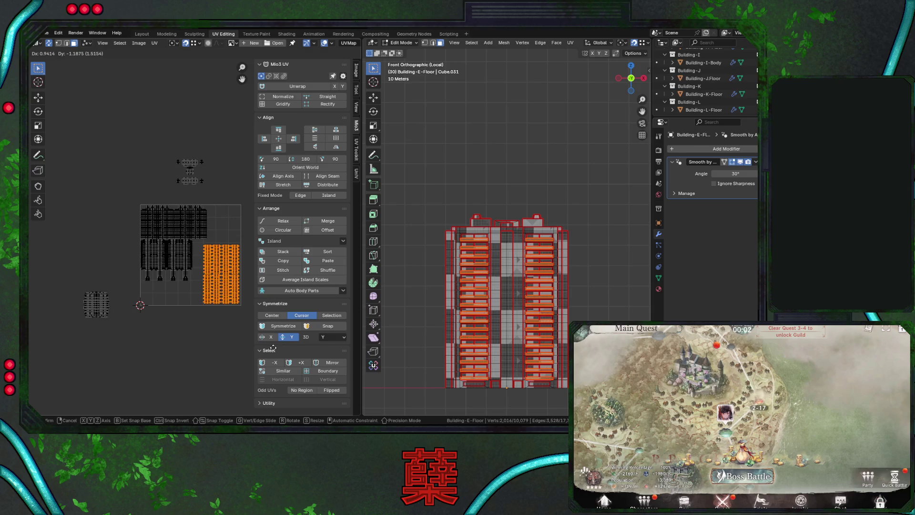
click(272, 348)
Move the small islands from left of and above the tile into it
drag(75, 281, 125, 328)
key(g)
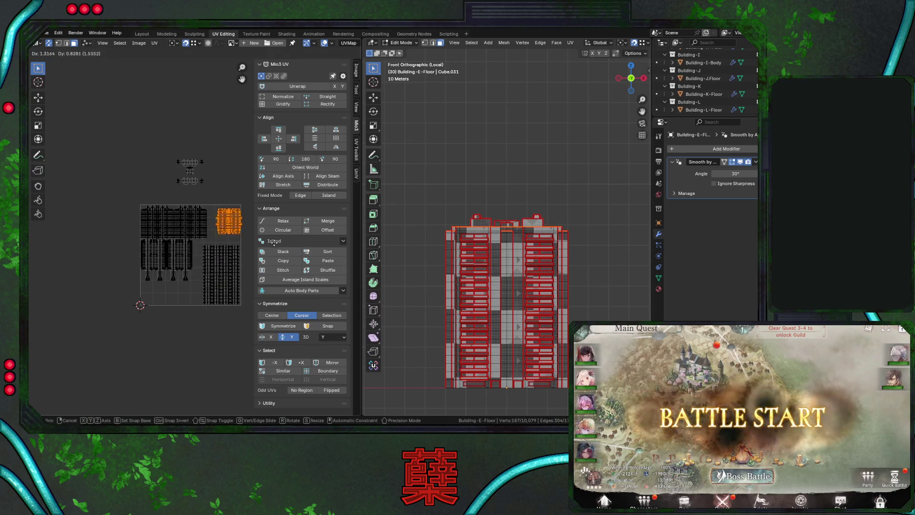
click(204, 174)
scroll(200, 174, up, 1)
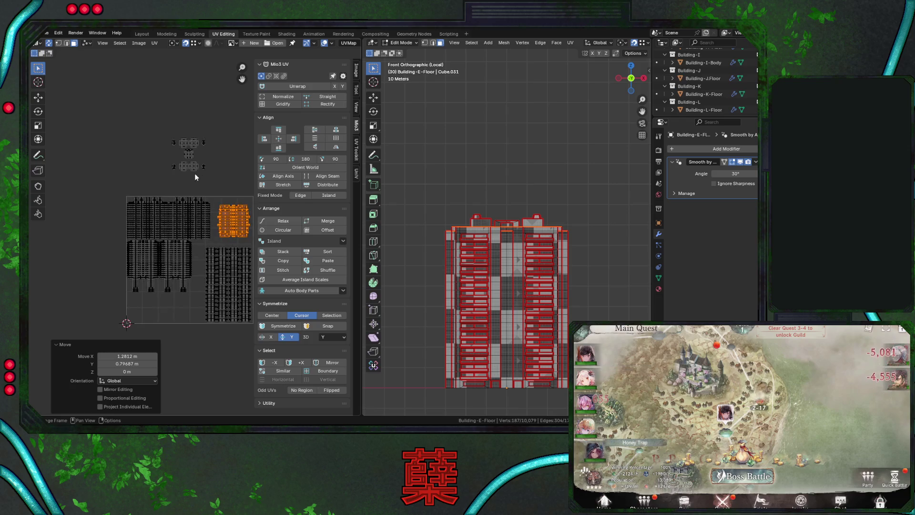
click(188, 150)
key(g)
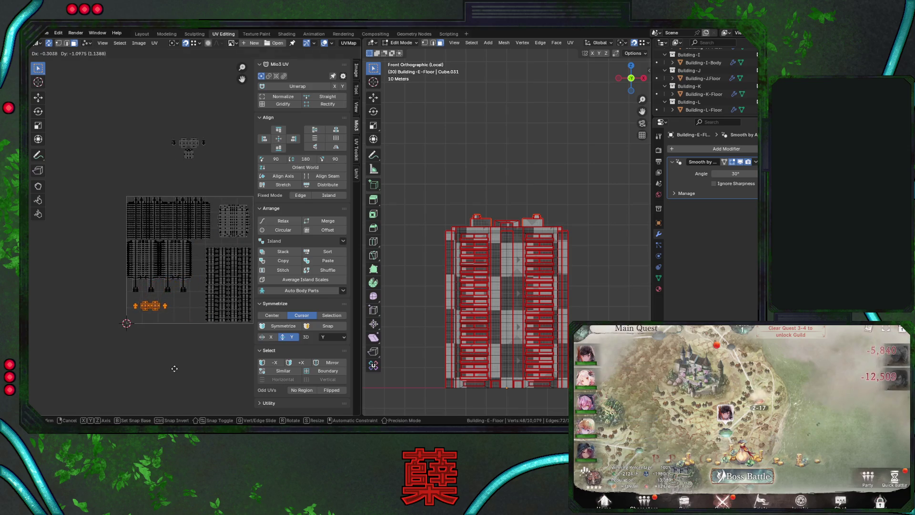
click(171, 363)
Bring the last small rooftop islands into the tile's lower left, save, and return to Object Mode
drag(167, 121, 224, 148)
key(g)
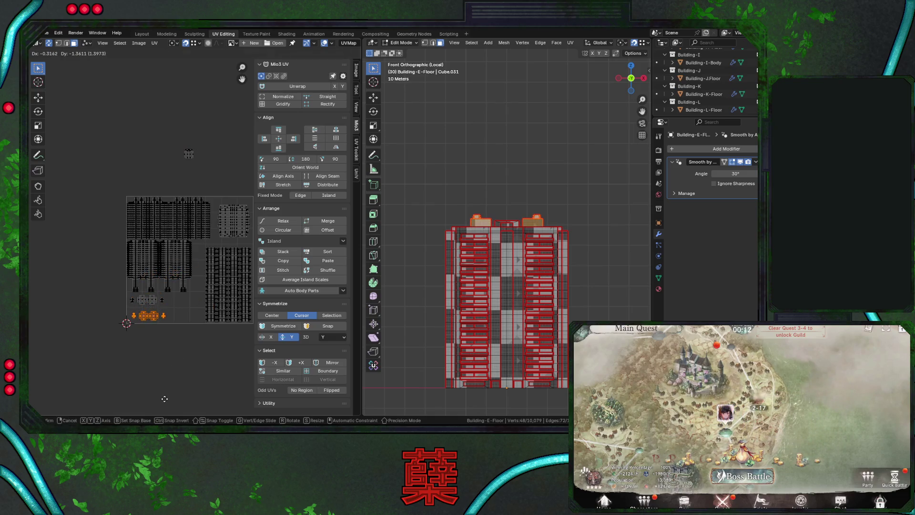
click(163, 398)
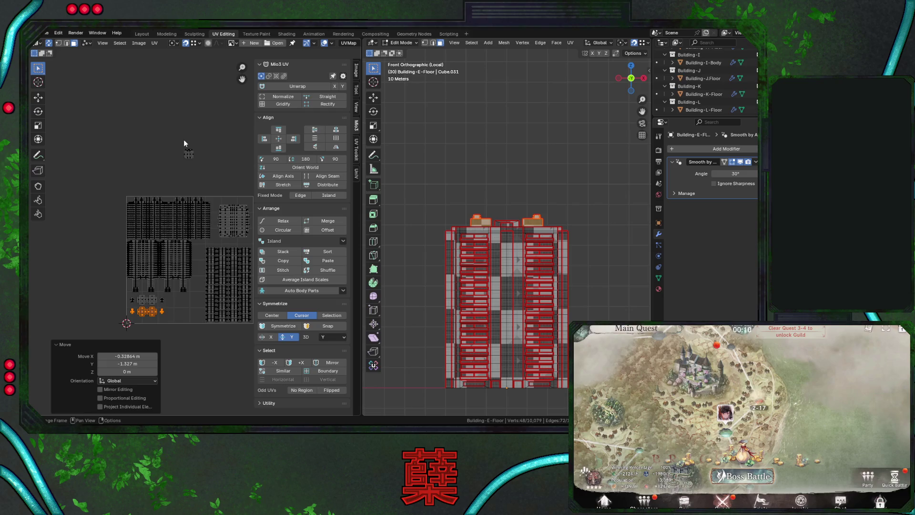
drag(185, 142, 197, 164)
key(g)
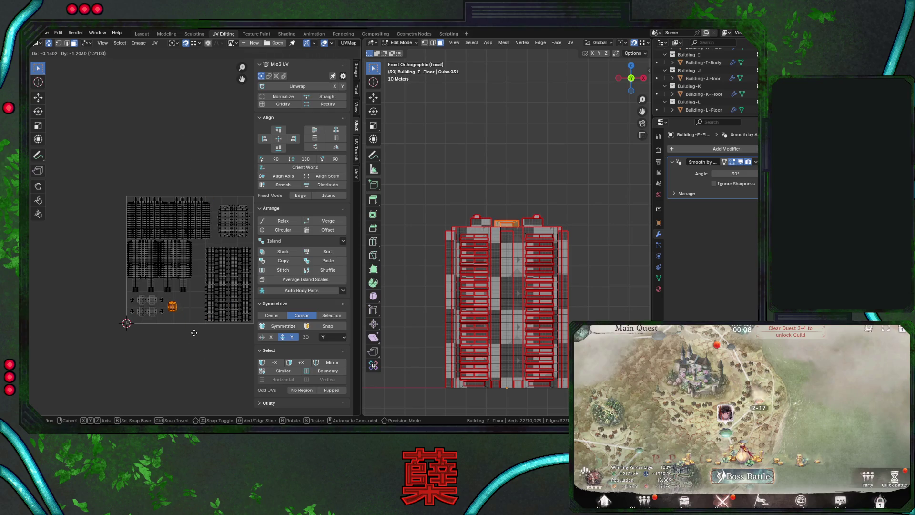
click(193, 331)
click(211, 319)
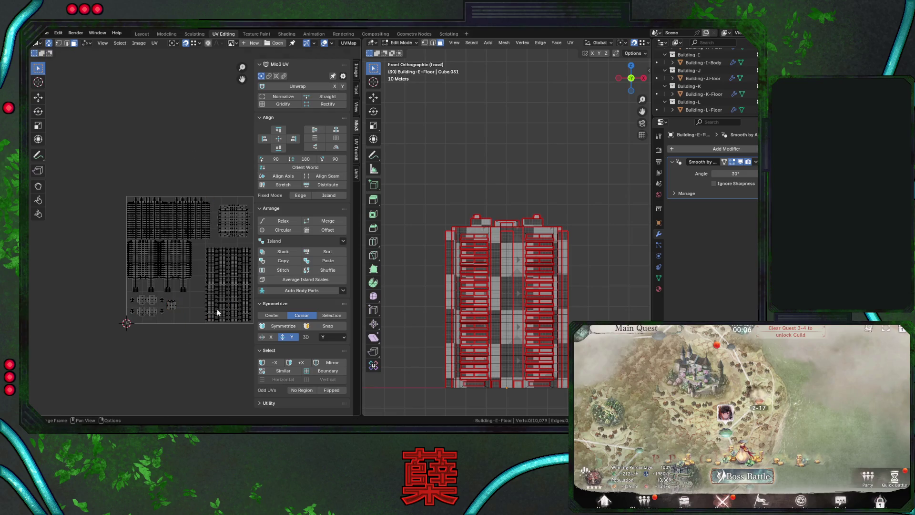
middle_drag(227, 234, 178, 219)
key(ctrl+s)
key(Tab)
Select the Building-A-Floor building in the city and save City.blend
middle_drag(519, 263, 538, 229)
scroll(182, 248, down, 1)
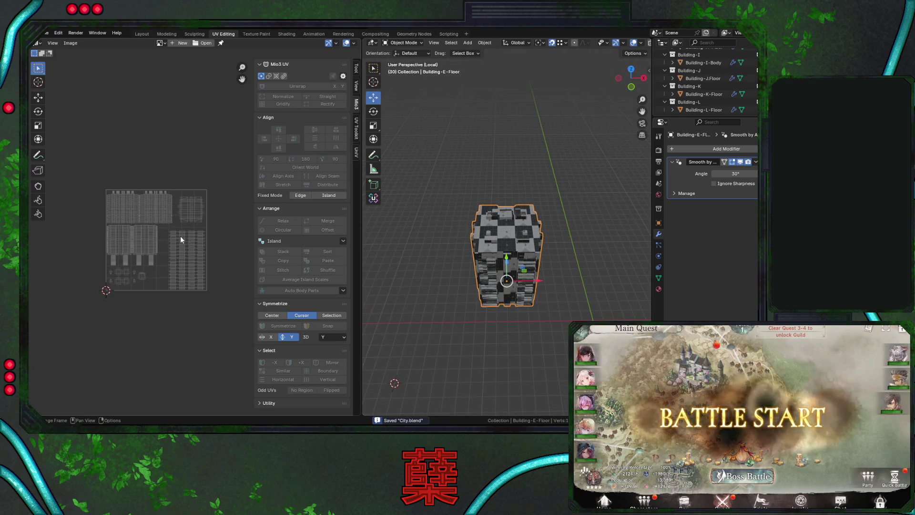
middle_drag(418, 264, 432, 263)
key(KP_Divide)
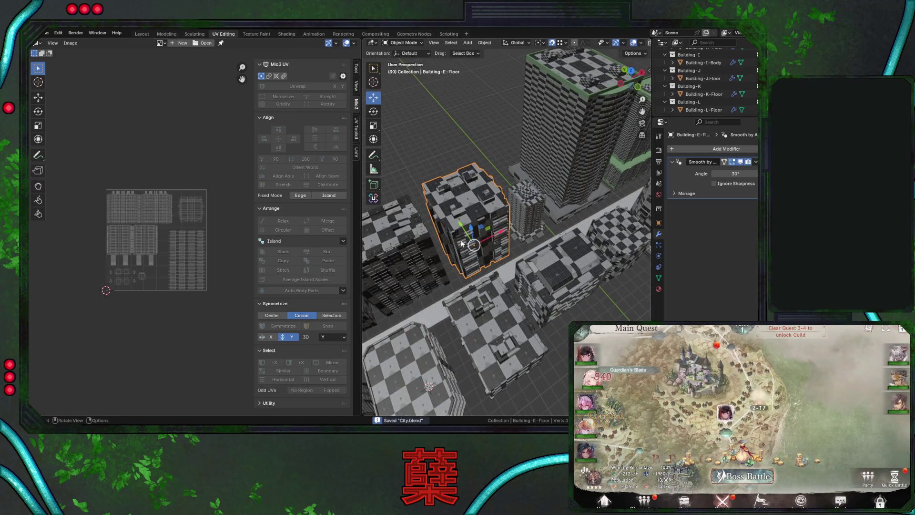
click(537, 209)
key(ctrl+s)
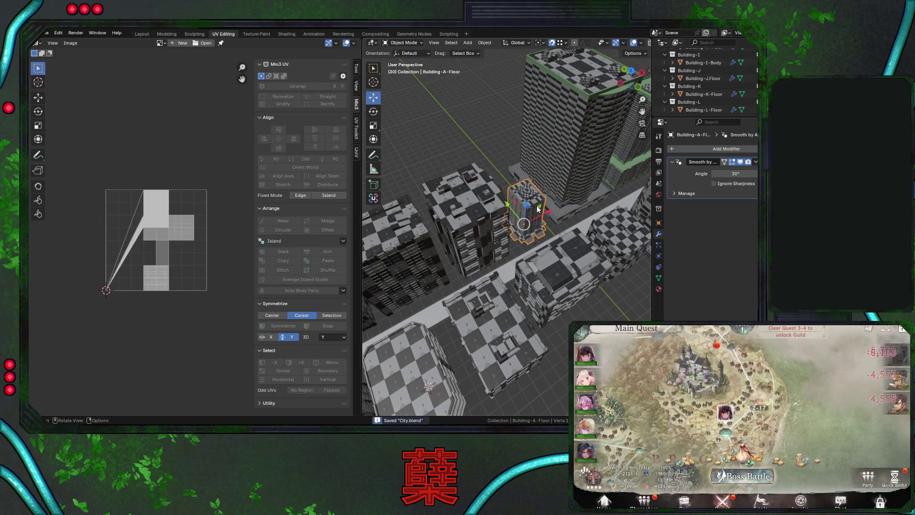
Smart UV Project Building-A-Floor at a 66° angle limit, return to Object Mode, and save
key(Tab)
key(u)
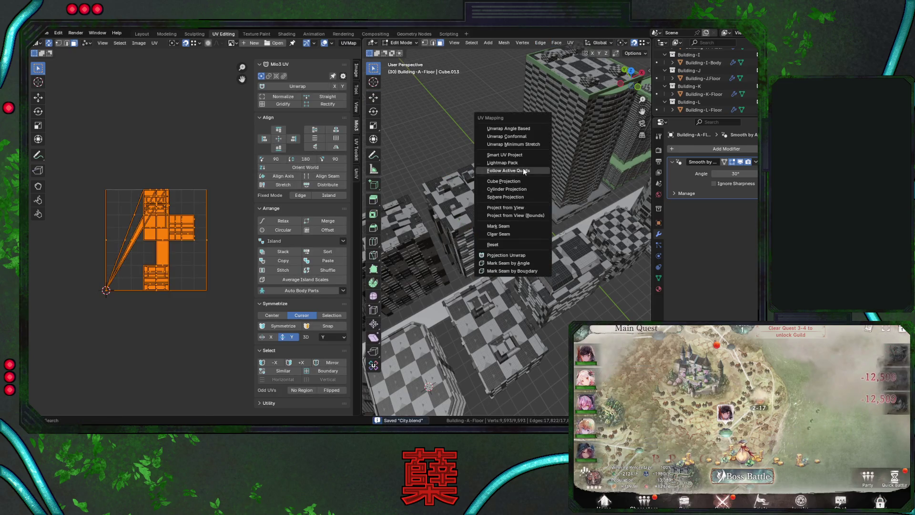
click(520, 155)
click(524, 231)
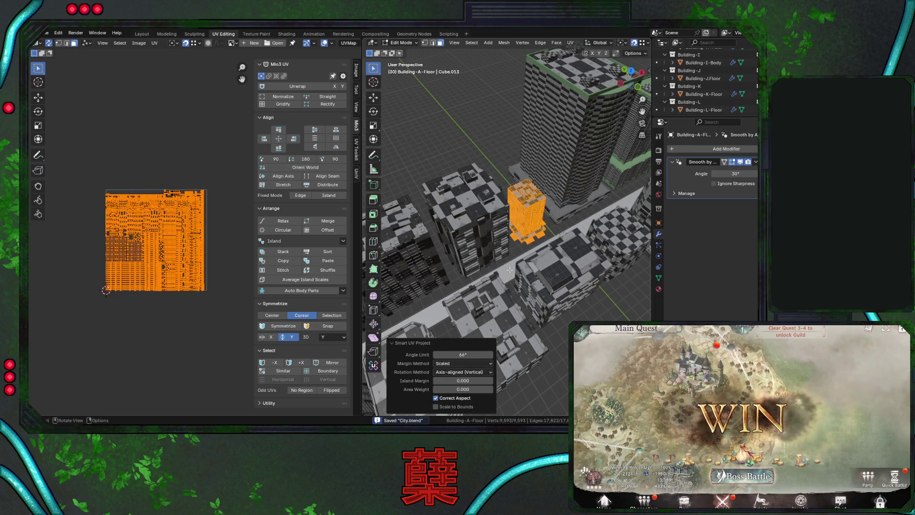
key(KP_Divide)
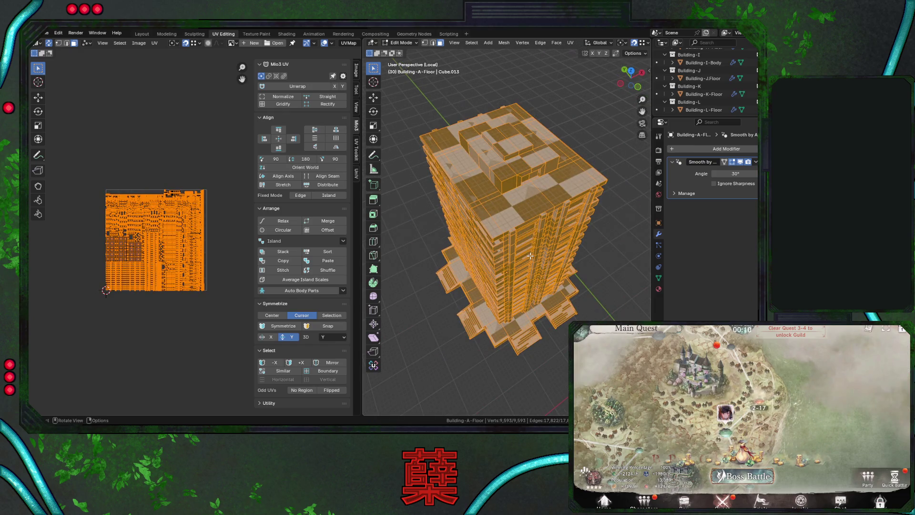
key(Tab)
key(ctrl+s)
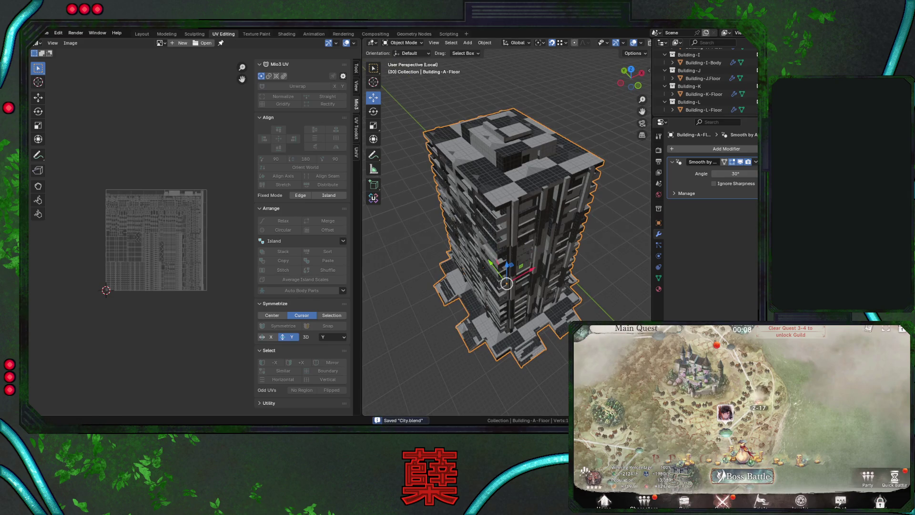
click(747, 463)
click(744, 488)
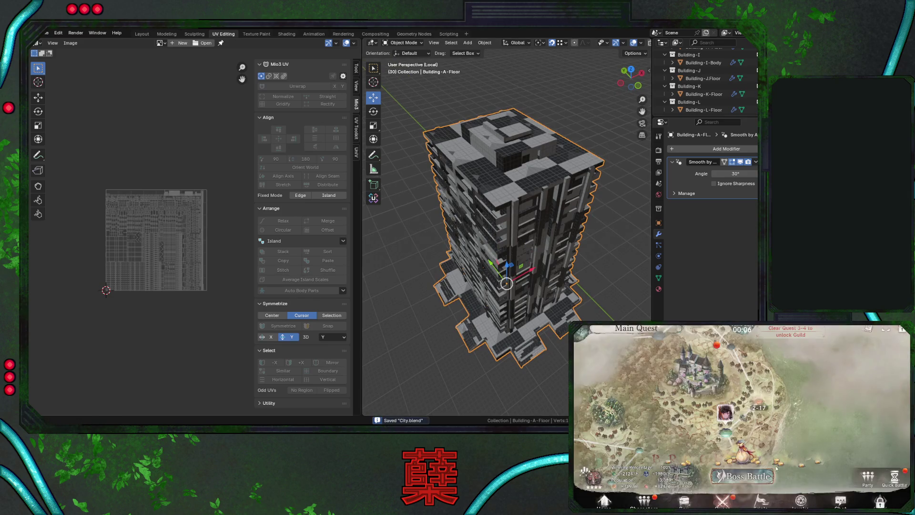
click(765, 476)
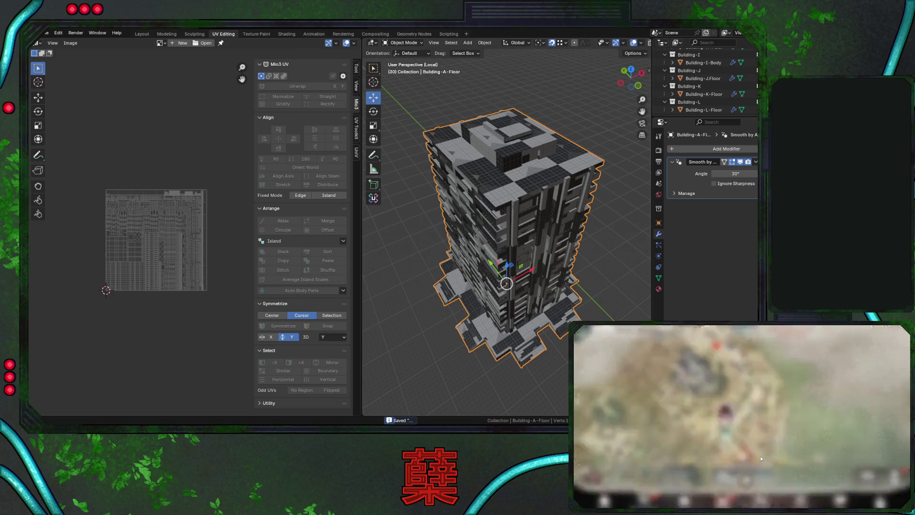
click(751, 494)
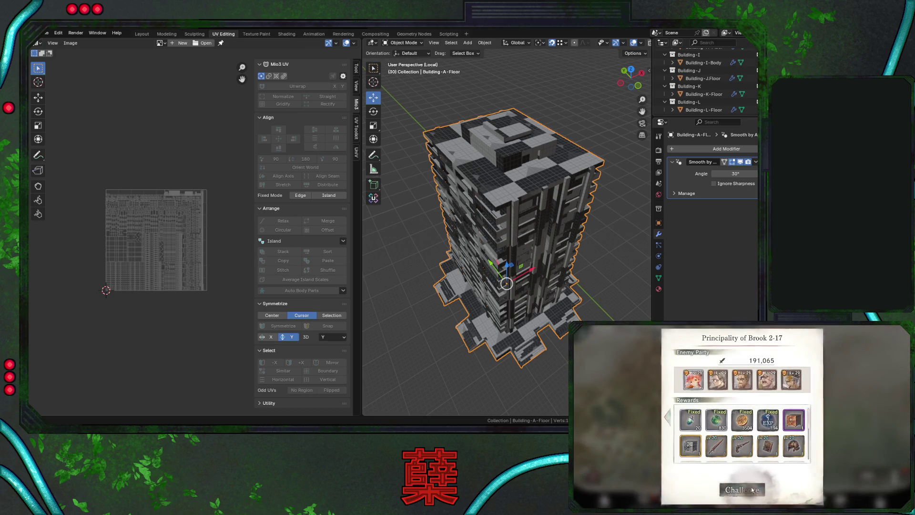
click(847, 491)
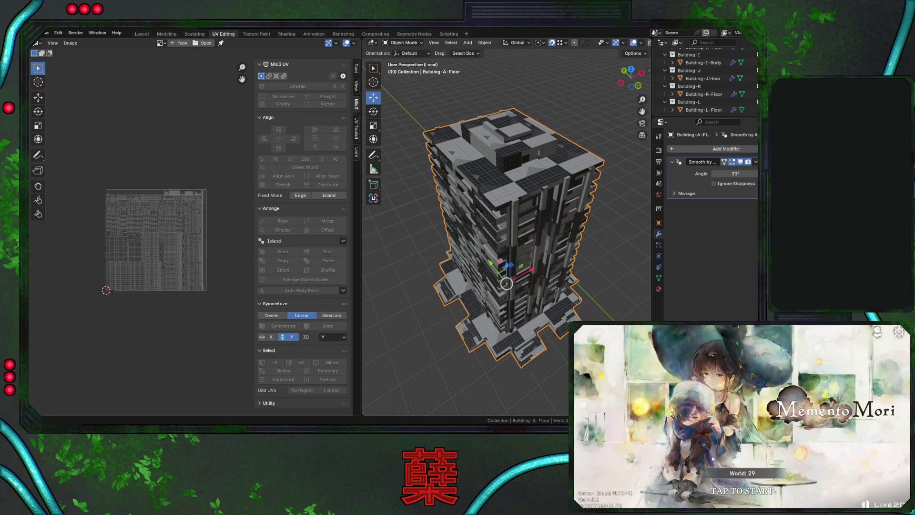
click(748, 470)
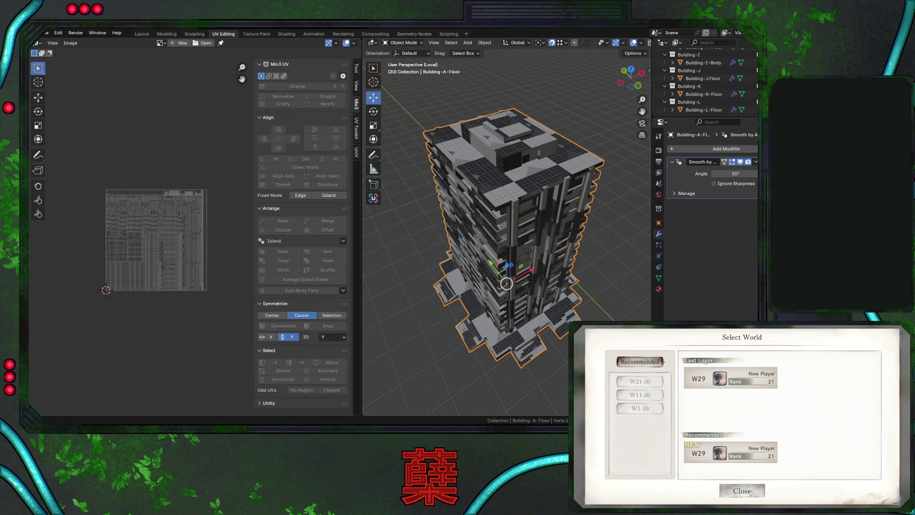
click(750, 493)
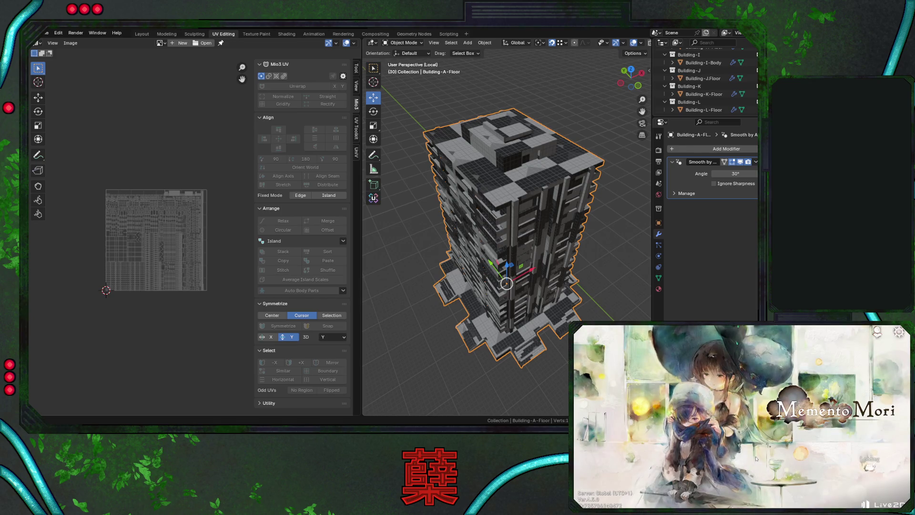
click(754, 441)
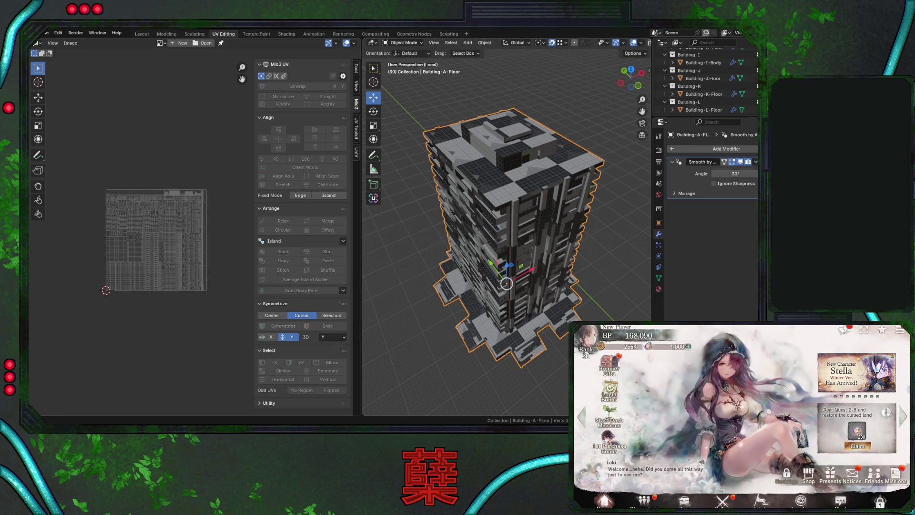
click(725, 500)
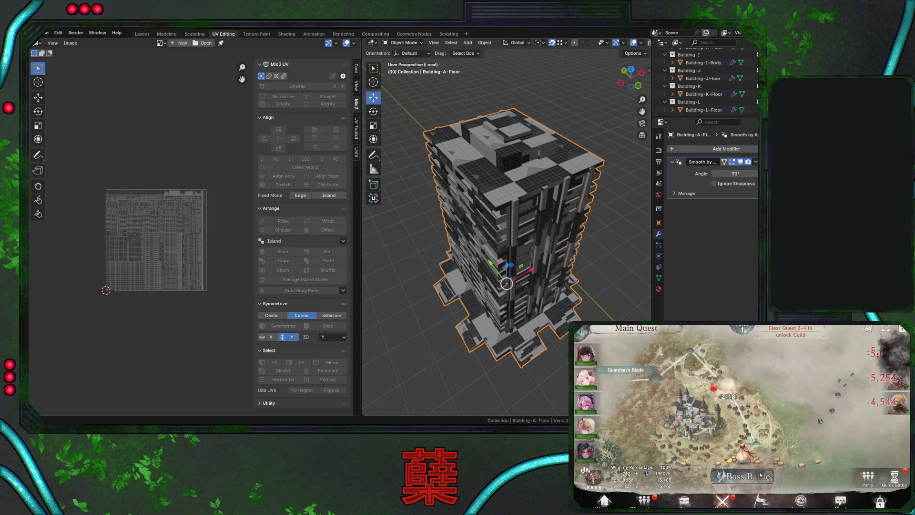
click(760, 475)
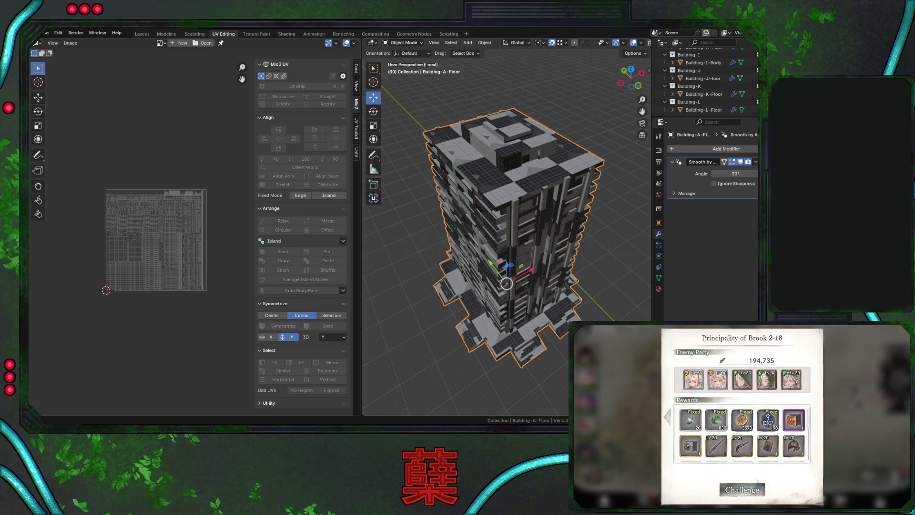
click(752, 490)
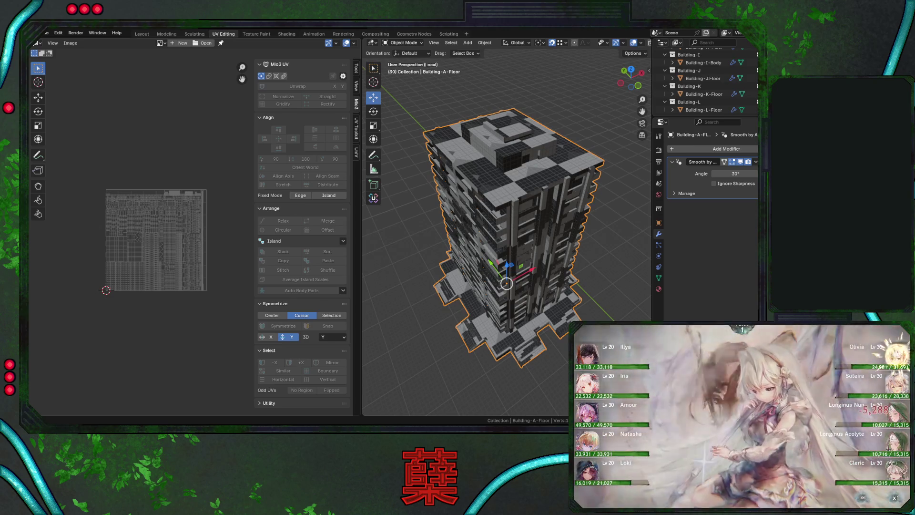
Enter Edit Mode on Building-A-Floor, clear the selection, and switch to vertex select mode
mouse_move(481, 215)
middle_down()
mouse_move(536, 219)
mouse_move(549, 197)
mouse_move(550, 242)
mouse_move(512, 246)
middle_up()
key(Tab)
key(alt+a)
key(a)
scroll(537, 208, up, 6)
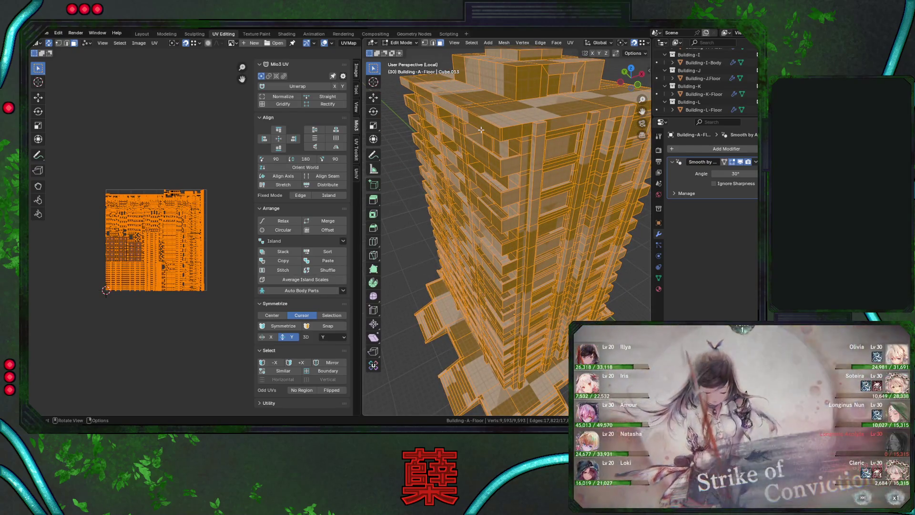
key(alt+a)
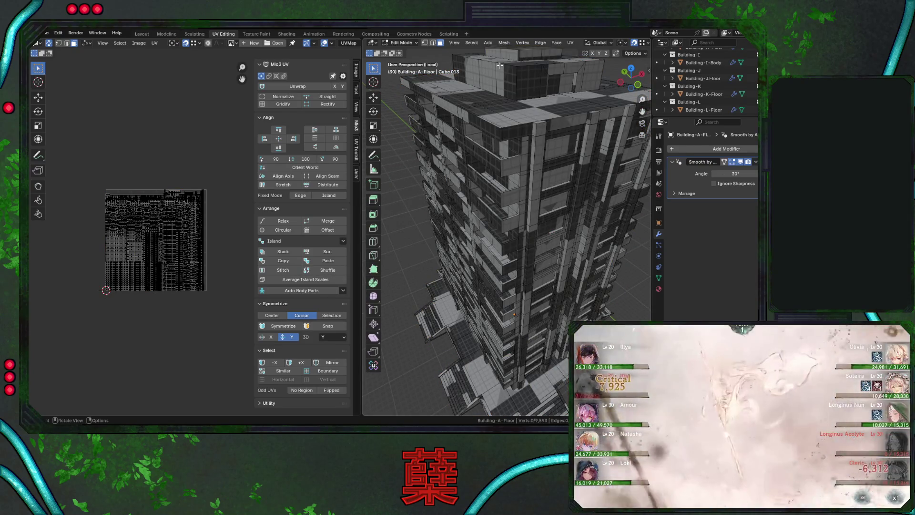
click(424, 44)
Select the connected rooftop block and move it along the Z axis
key(l)
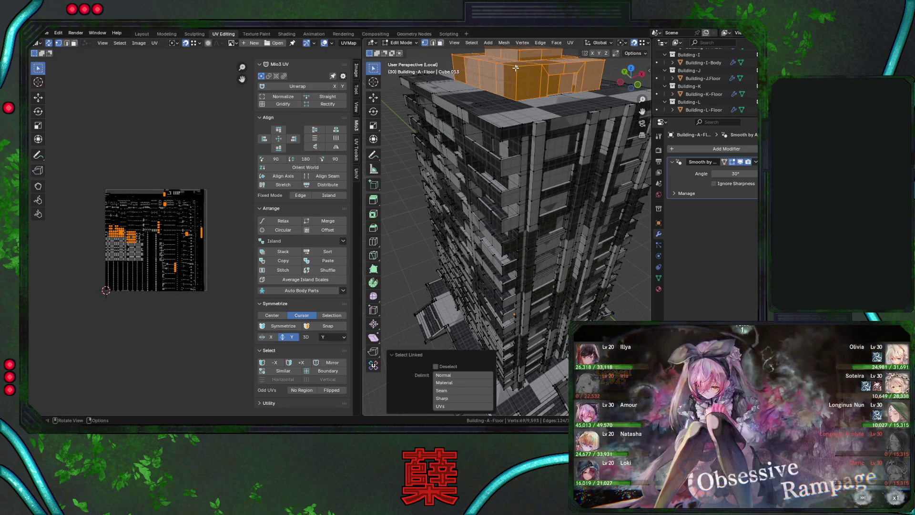
middle_drag(555, 123, 531, 141)
key(g)
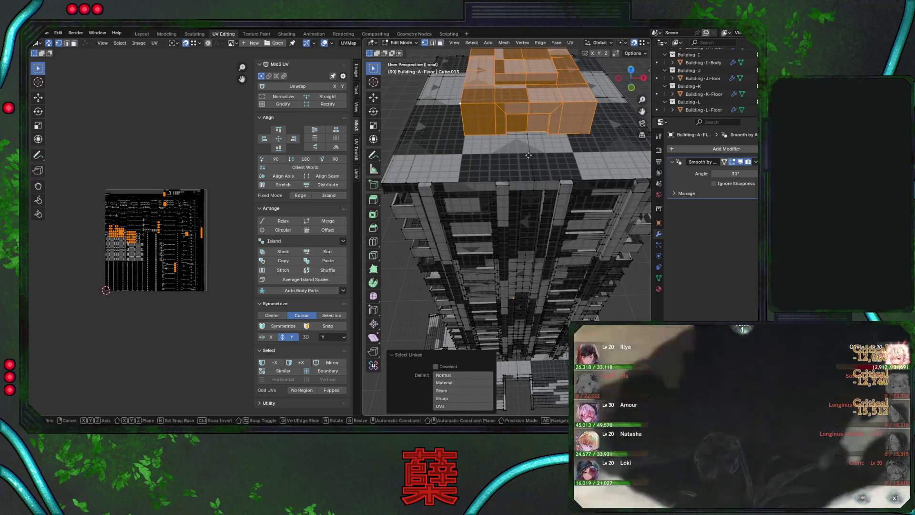
key(z)
click(536, 101)
mouse_move(536, 100)
middle_down()
mouse_move(601, 151)
mouse_move(548, 189)
mouse_move(532, 191)
mouse_move(519, 173)
middle_up()
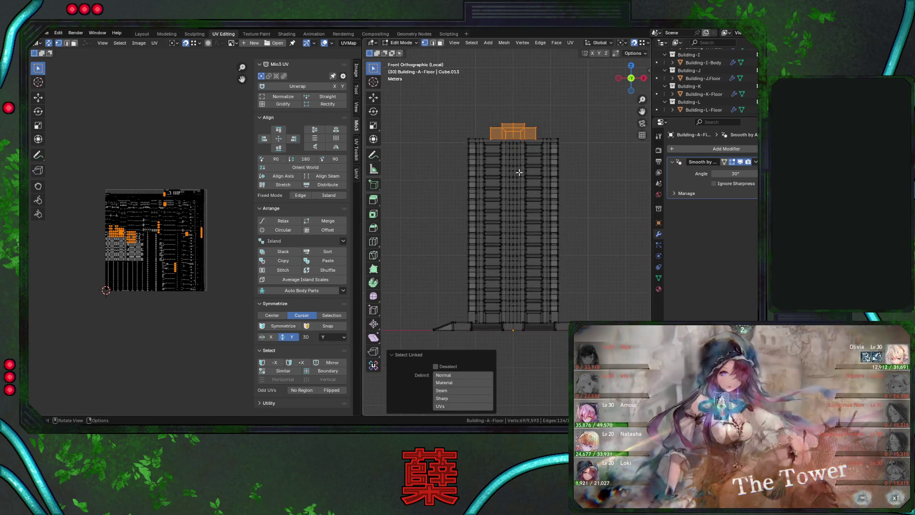
Select the tower's duplicate left half in front view and delete its vertices
drag(445, 120, 511, 353)
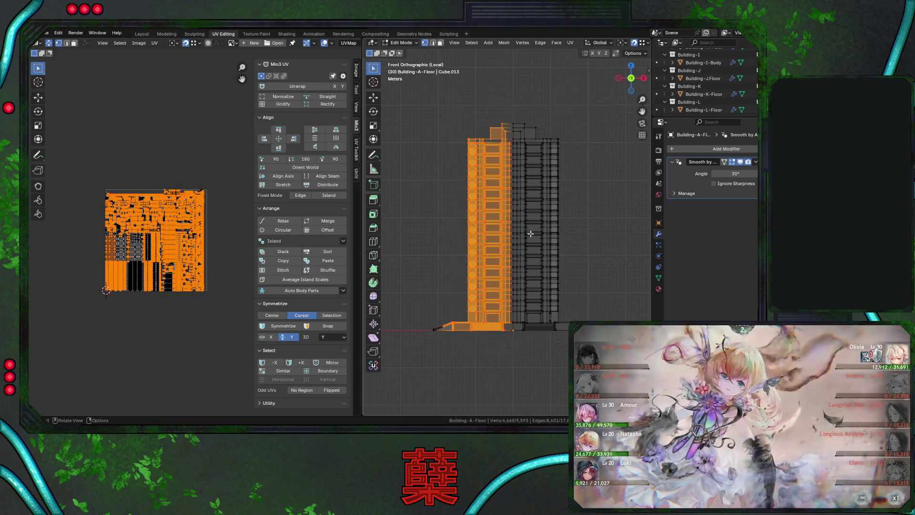
scroll(543, 203, up, 5)
scroll(542, 202, down, 2)
mouse_move(542, 203)
middle_down()
mouse_move(516, 191)
mouse_move(532, 202)
middle_up()
key(shift+z)
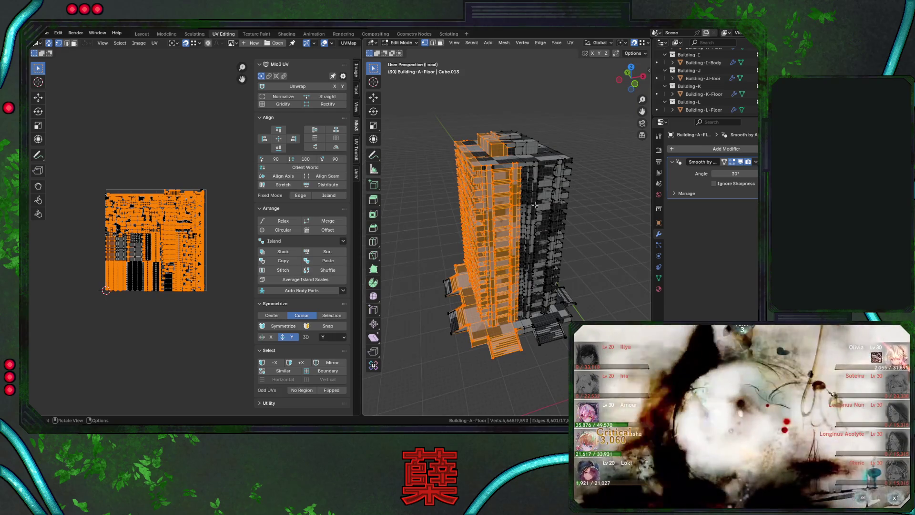
key(KP_1)
scroll(530, 199, up, 5)
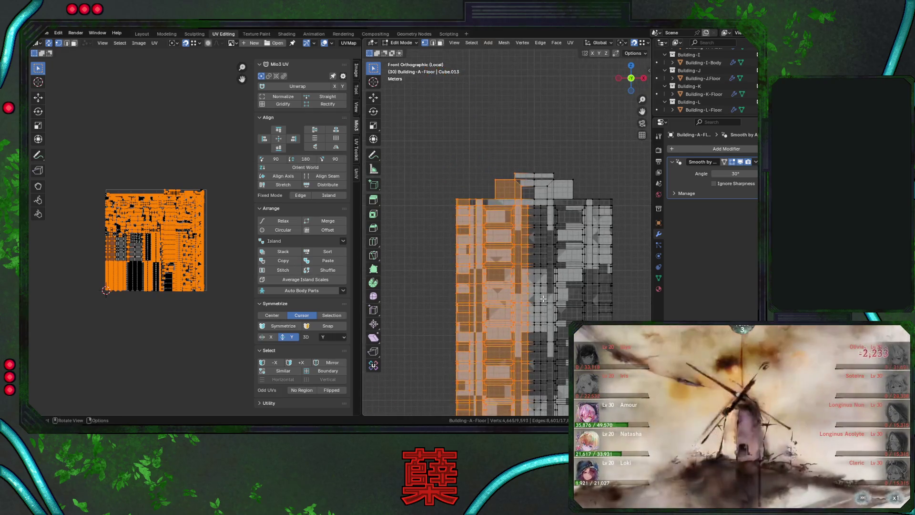
shift+middle_drag(529, 231, 500, 222)
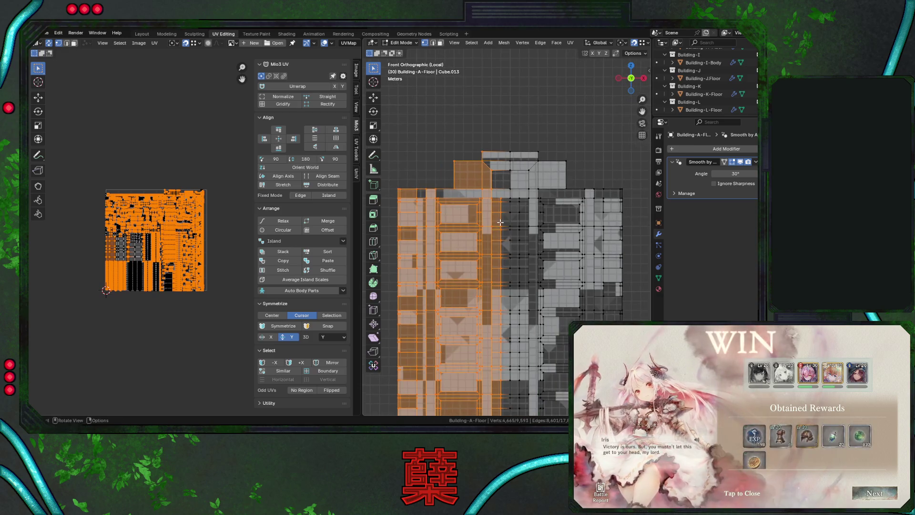
key(x)
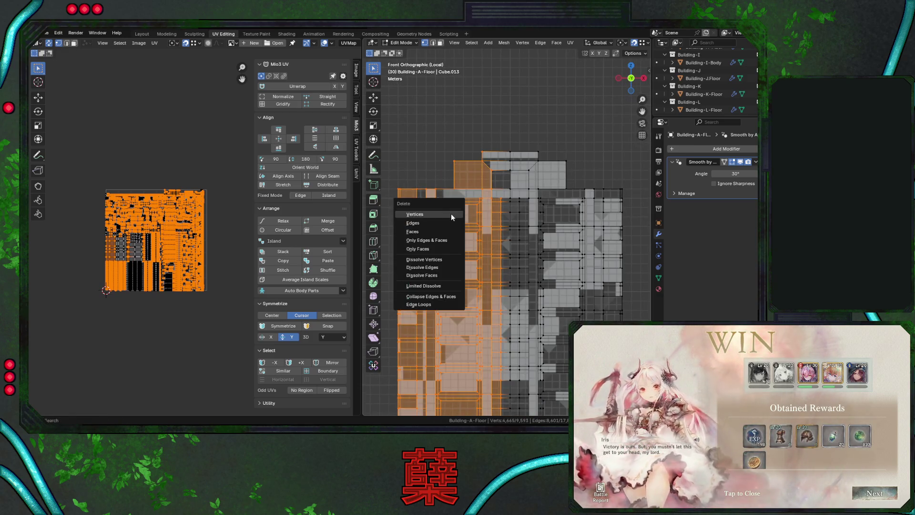
click(451, 213)
Delete the small loose piece near the base, leaving 4,928 vertices, and save City.blend
scroll(506, 234, down, 5)
mouse_move(443, 329)
mouse_down()
mouse_move(435, 326)
mouse_move(480, 345)
mouse_up()
key(x)
click(471, 325)
key(ctrl+s)
key(KP_3)
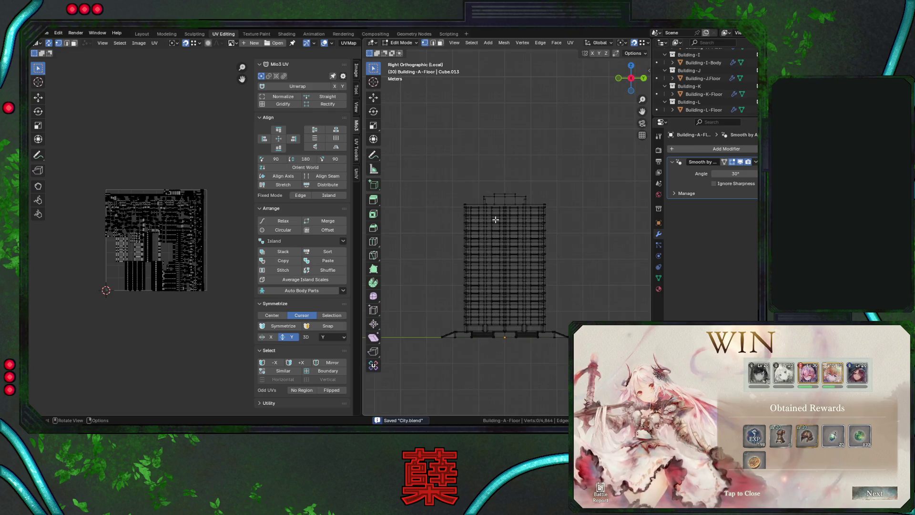
Box-select the right part of the building in the right side view
scroll(496, 219, up, 3)
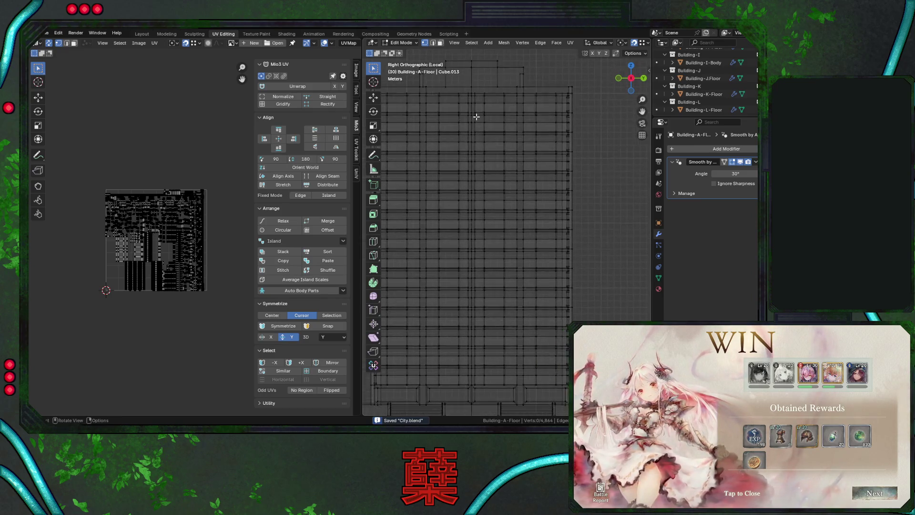
scroll(494, 144, up, 1)
shift+middle_drag(493, 144, 477, 105)
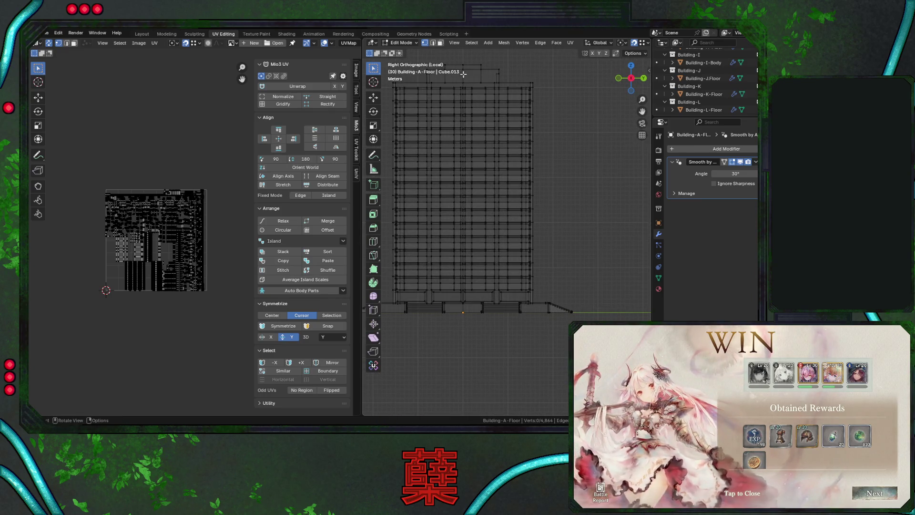
mouse_move(464, 62)
mouse_down()
mouse_move(534, 235)
mouse_move(590, 338)
mouse_up()
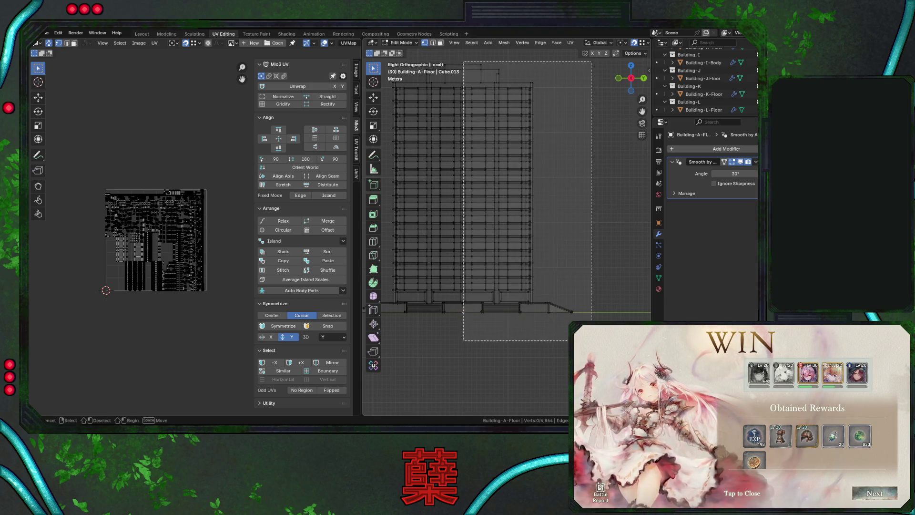
scroll(490, 288, up, 4)
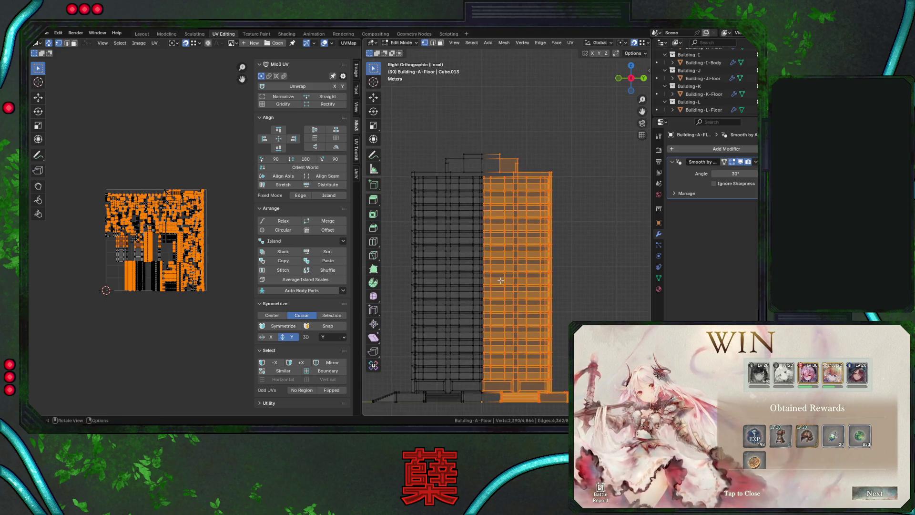
shift+scroll(493, 187, down, 8)
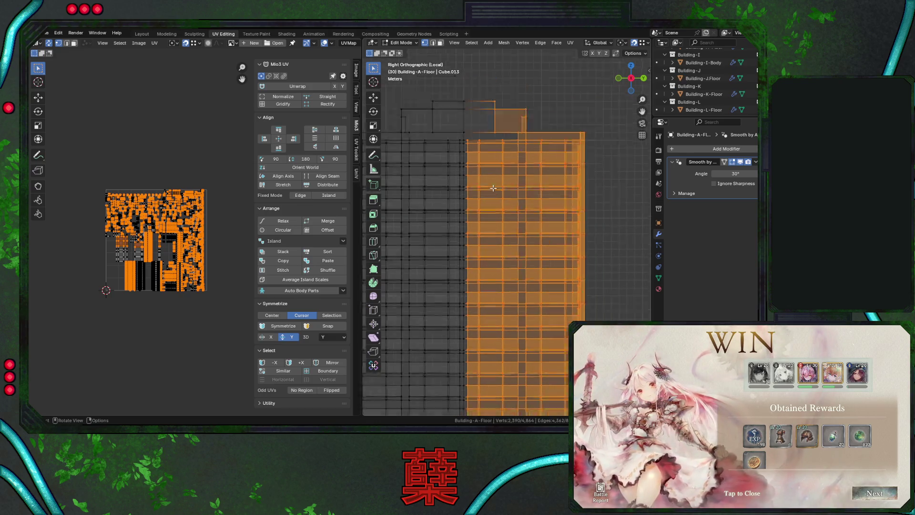
scroll(486, 245, up, 2)
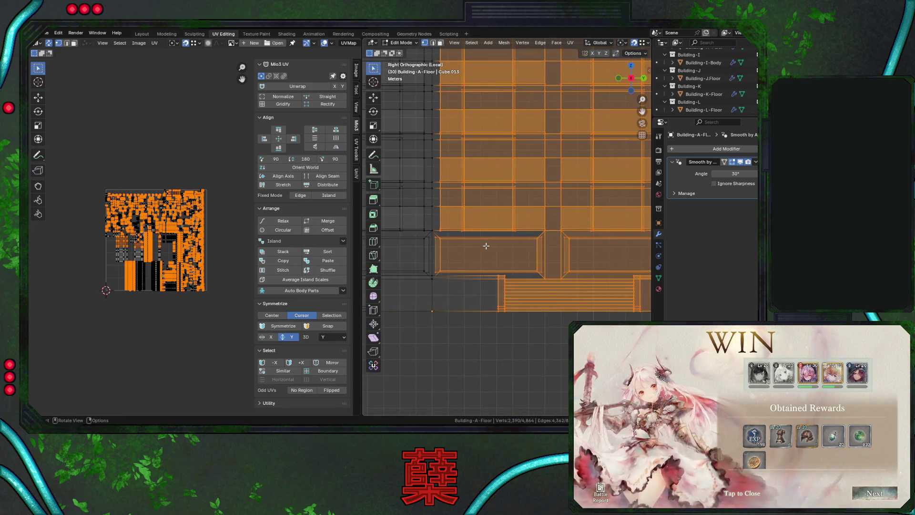
scroll(492, 253, down, 10)
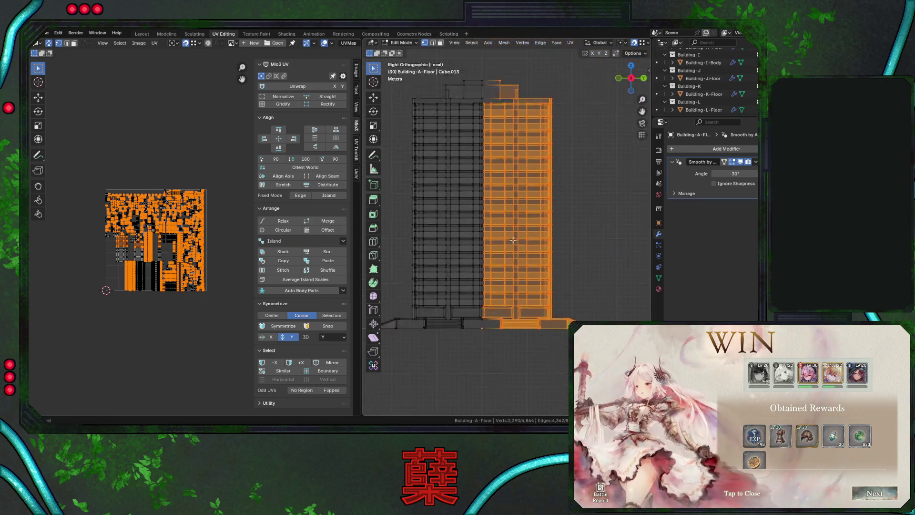
scroll(510, 211, up, 1)
Delete the selected vertices, leaving 2,474, and save City.blend
key(x)
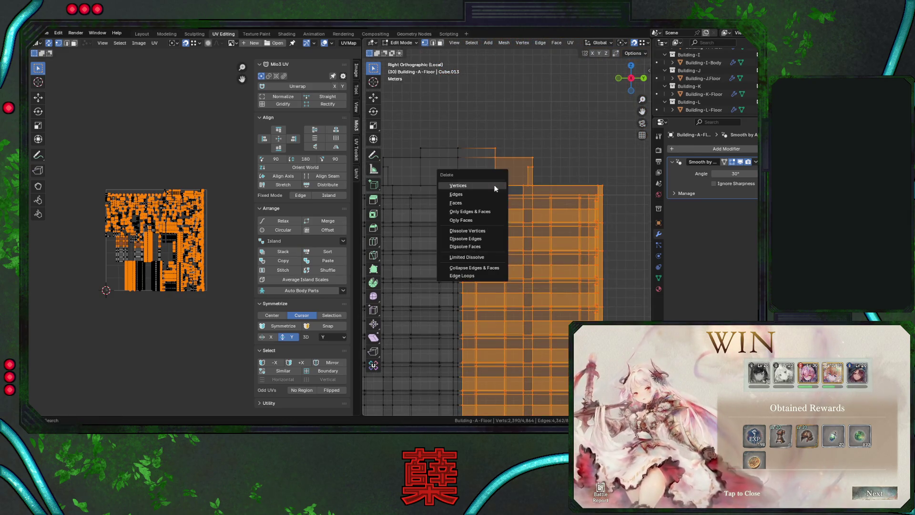
click(494, 185)
middle_drag(498, 225, 567, 253)
key(ctrl+s)
scroll(555, 256, up, 6)
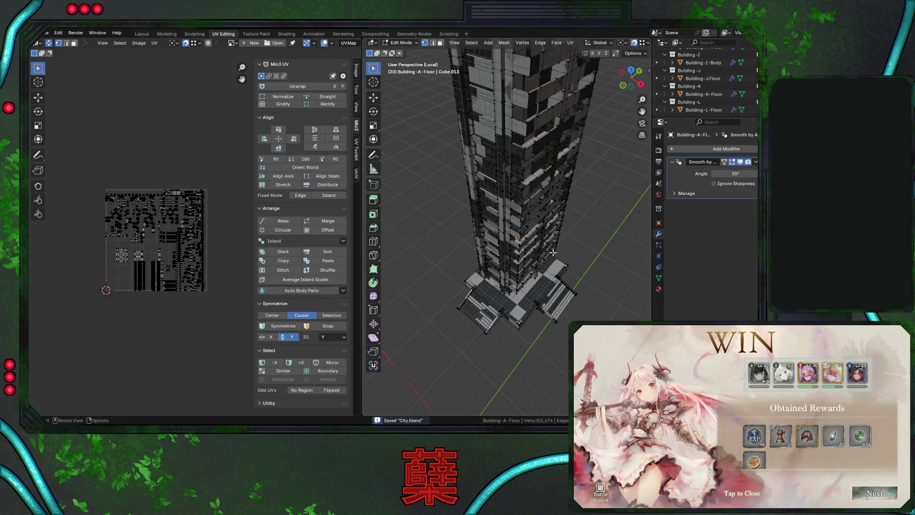
middle_drag(544, 259, 513, 216)
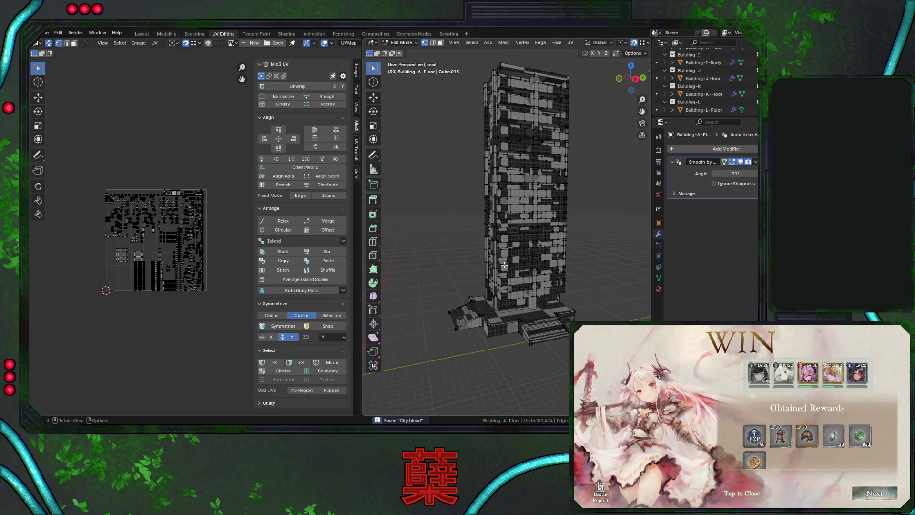
key(l)
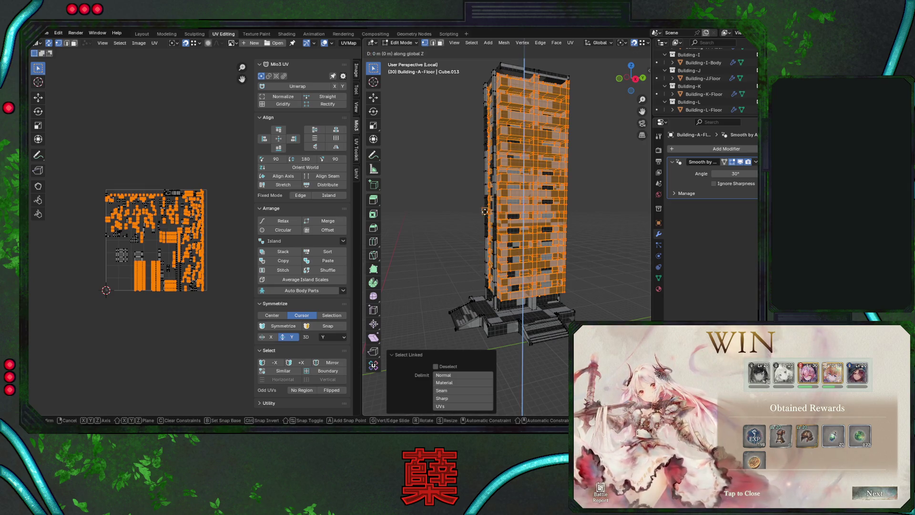
key(g)
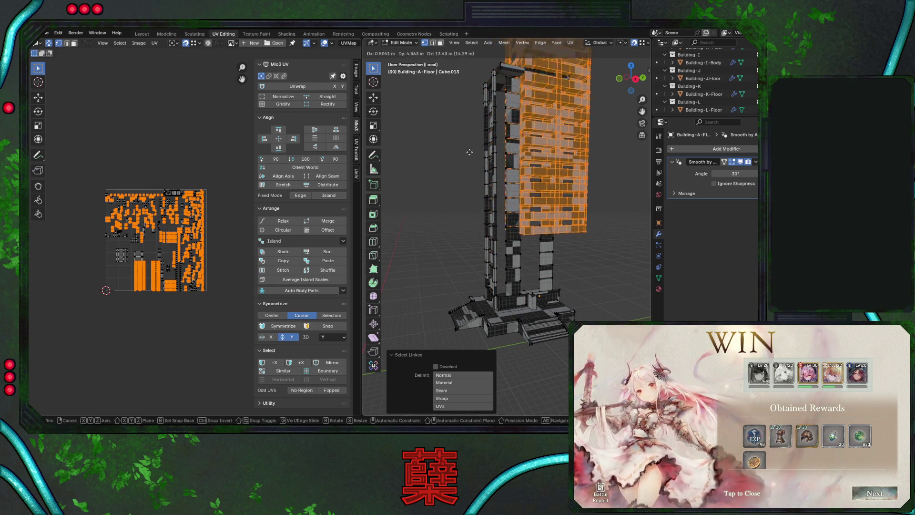
key(Escape)
key(a)
middle_drag(513, 230, 502, 250)
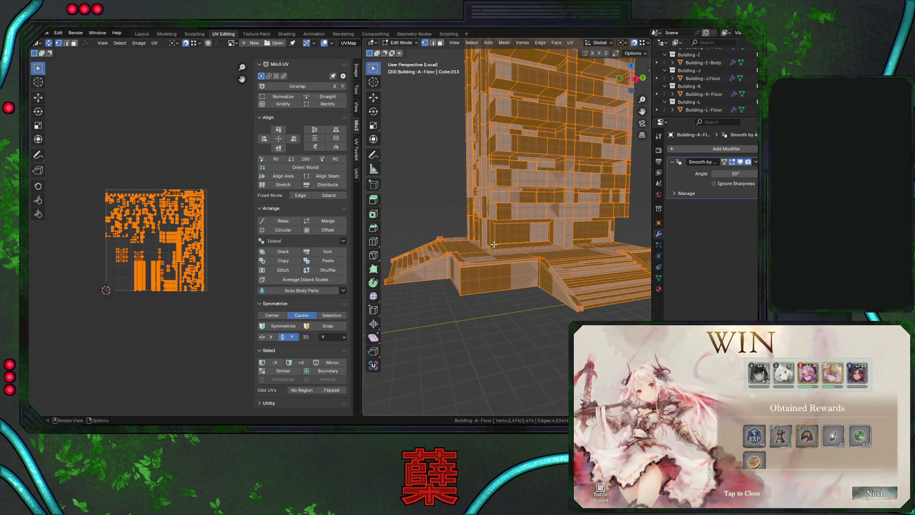
key(alt+a)
key(l)
middle_drag(537, 318, 537, 286)
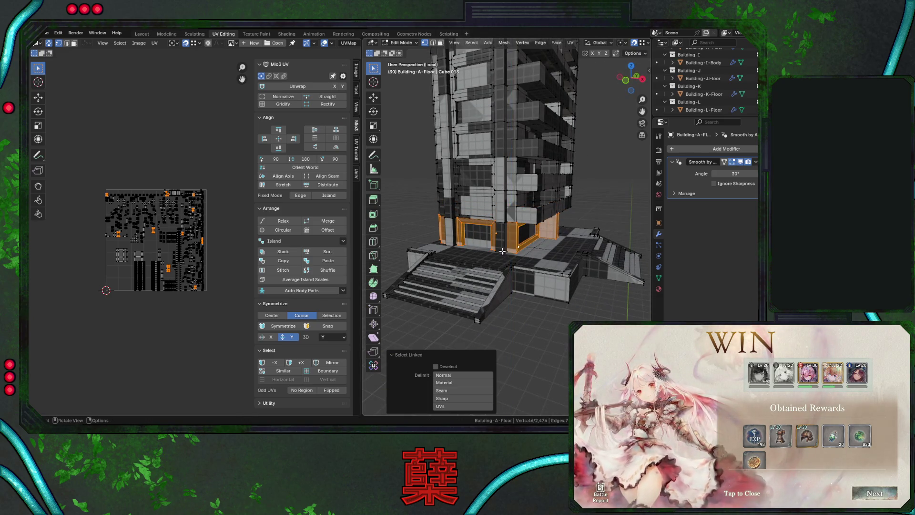
key(alt+a)
key(l)
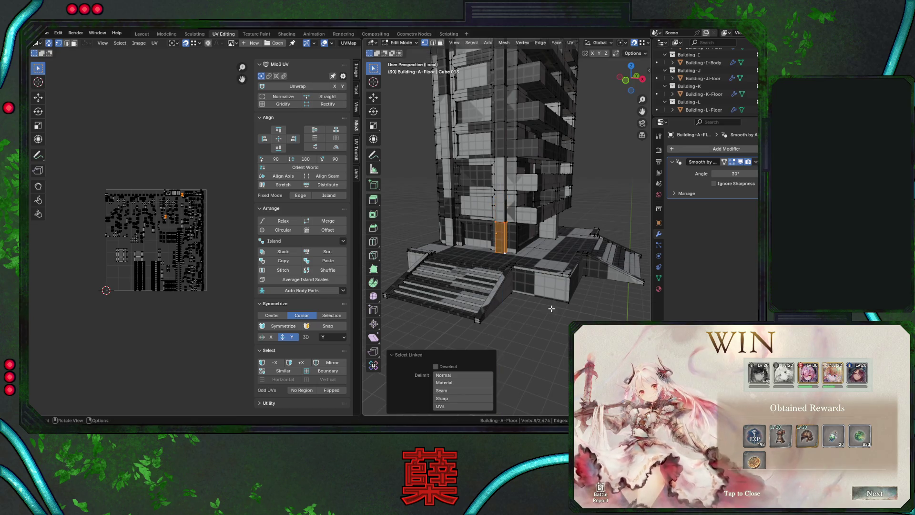
scroll(511, 237, up, 5)
middle_drag(537, 248, 498, 233)
key(a)
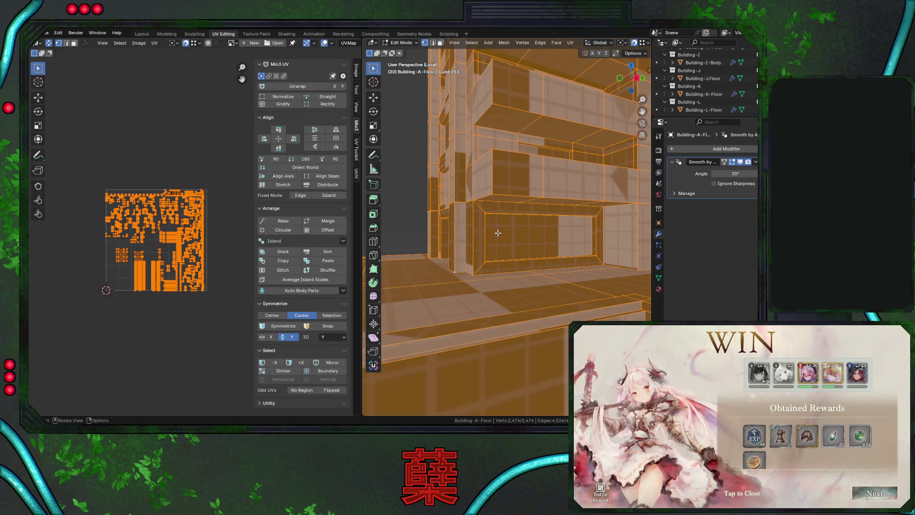
Merge Building-A-Floor's duplicate vertices by distance, removing 35
key(u)
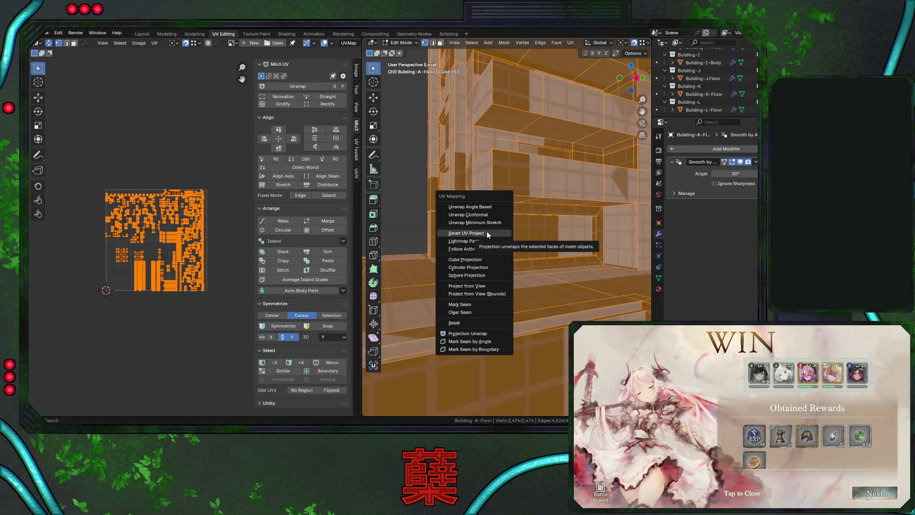
key(Escape)
key(m)
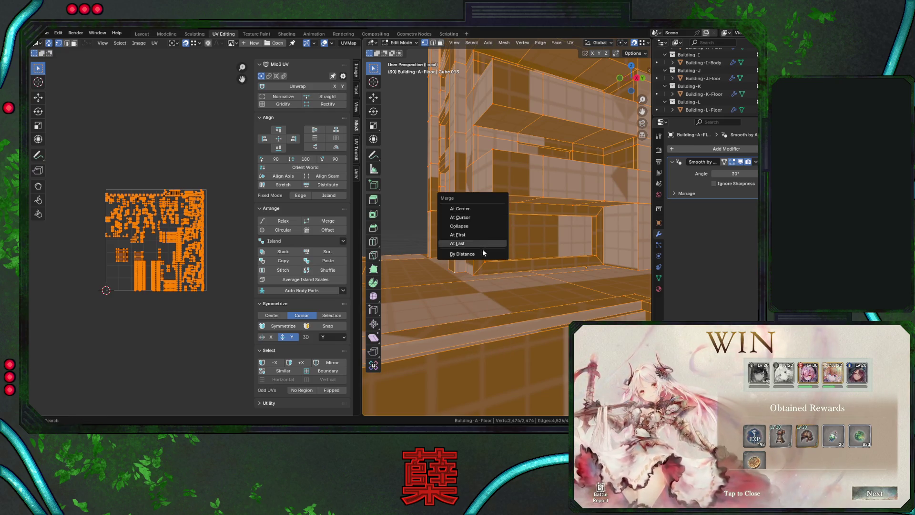
click(481, 254)
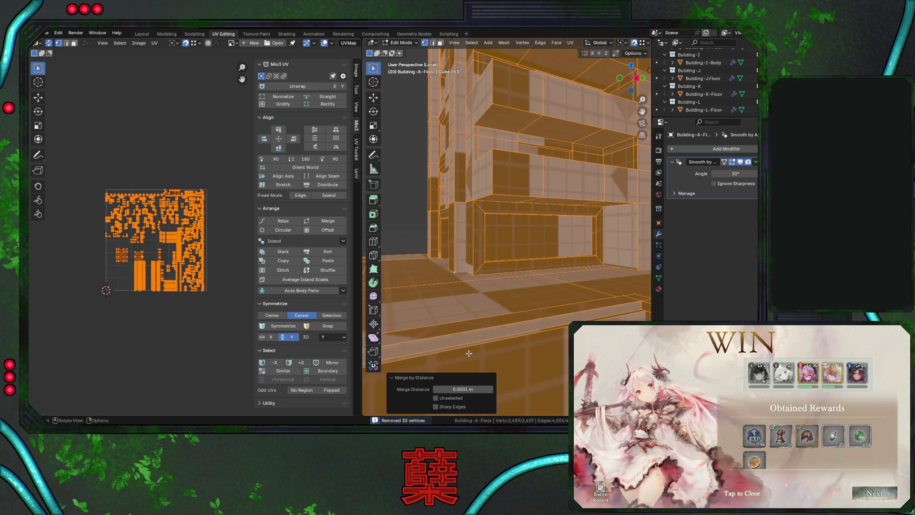
Inspect a floor ledge and the stairs, clear the selection, and save City.blend
middle_drag(477, 323, 501, 273)
click(463, 215)
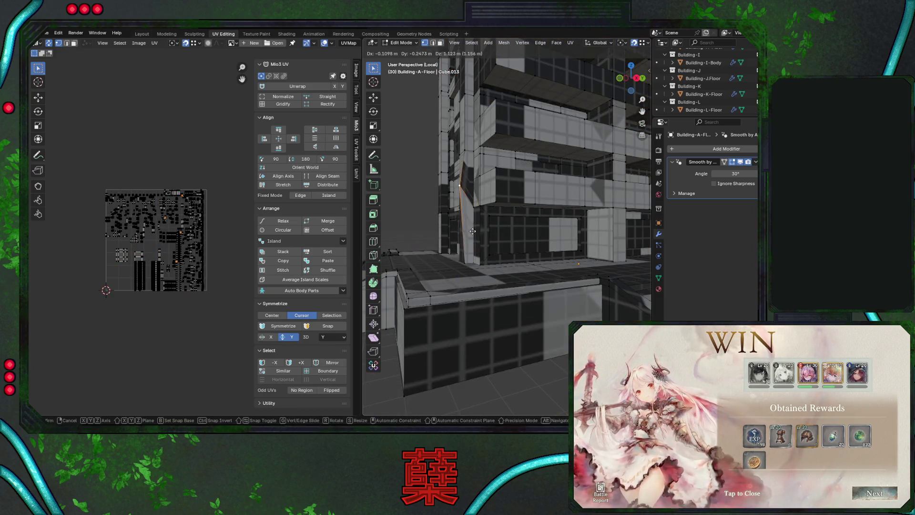
mouse_move(477, 244)
middle_down()
mouse_move(529, 290)
mouse_move(524, 271)
mouse_move(480, 263)
mouse_move(514, 285)
mouse_move(496, 221)
mouse_move(506, 256)
mouse_move(499, 253)
middle_up()
key(a)
key(alt+a)
key(ctrl+s)
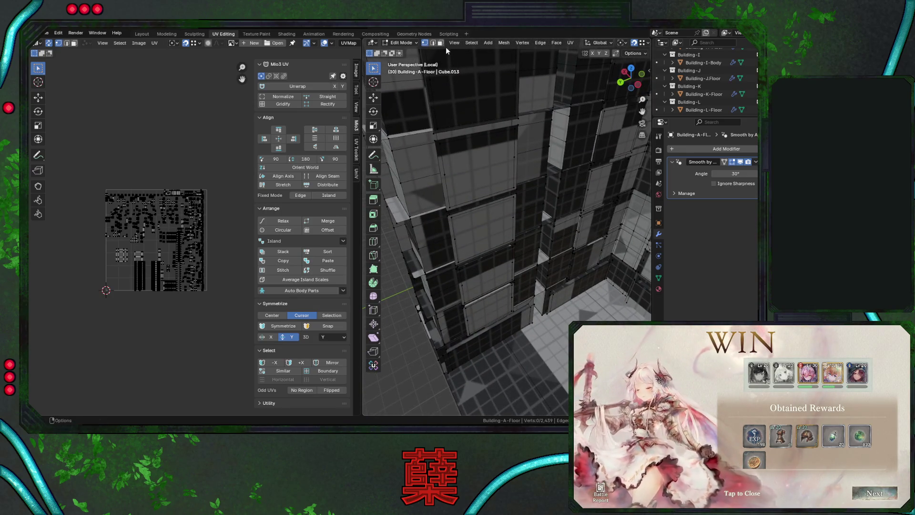
Switch to face selection and look down on the mesh from Top view
click(440, 42)
middle_drag(429, 266, 469, 255)
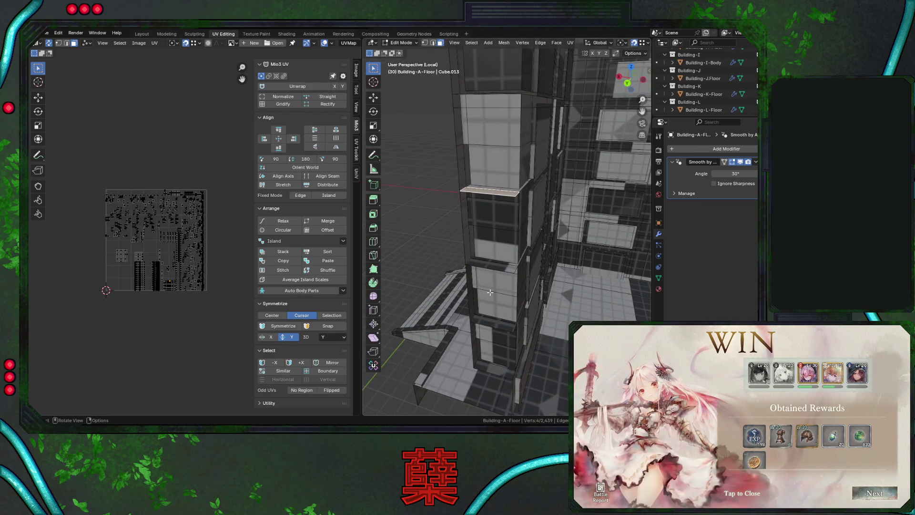
key(KP_7)
scroll(512, 250, down, 4)
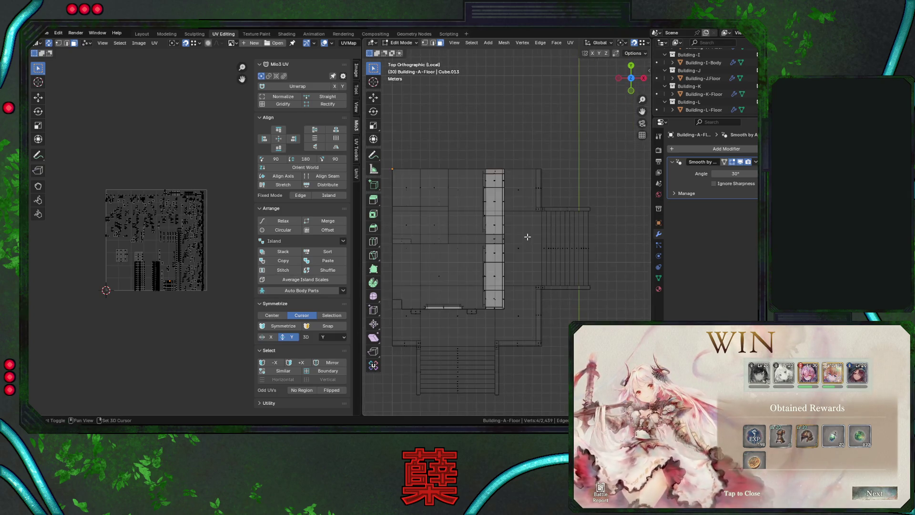
Box-select the narrow stray floor strip and delete its faces
shift+middle_drag(510, 245, 499, 256)
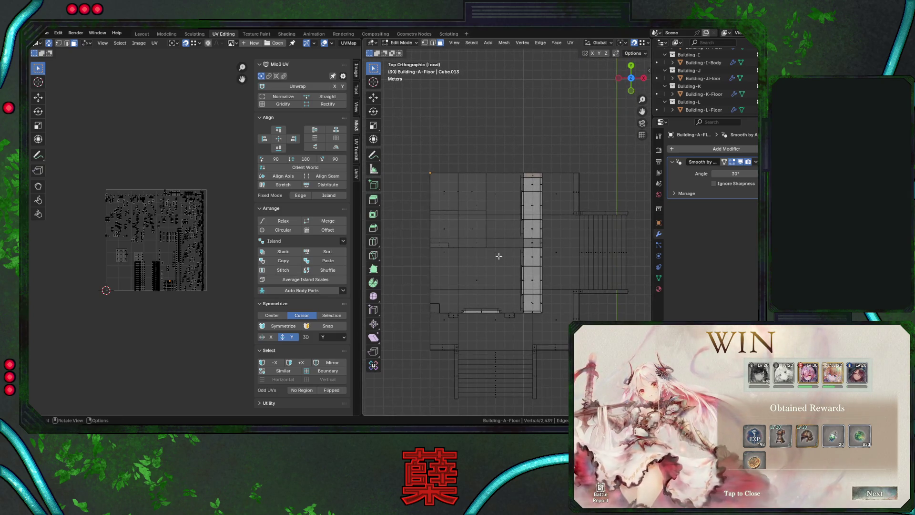
scroll(499, 256, up, 8)
drag(488, 188, 517, 232)
right_click(514, 237)
mouse_move(427, 222)
middle_down()
mouse_move(529, 235)
mouse_move(478, 222)
mouse_move(485, 270)
mouse_move(548, 262)
mouse_move(645, 300)
mouse_move(474, 259)
mouse_move(496, 252)
middle_up()
right_click(477, 221)
click(465, 236)
Orbit around the whole building to check the mesh after the deletion
mouse_move(568, 272)
middle_down()
mouse_move(541, 217)
mouse_move(586, 230)
mouse_move(539, 256)
middle_up()
mouse_move(525, 267)
middle_down()
mouse_move(564, 266)
mouse_move(489, 292)
mouse_move(558, 280)
middle_up()
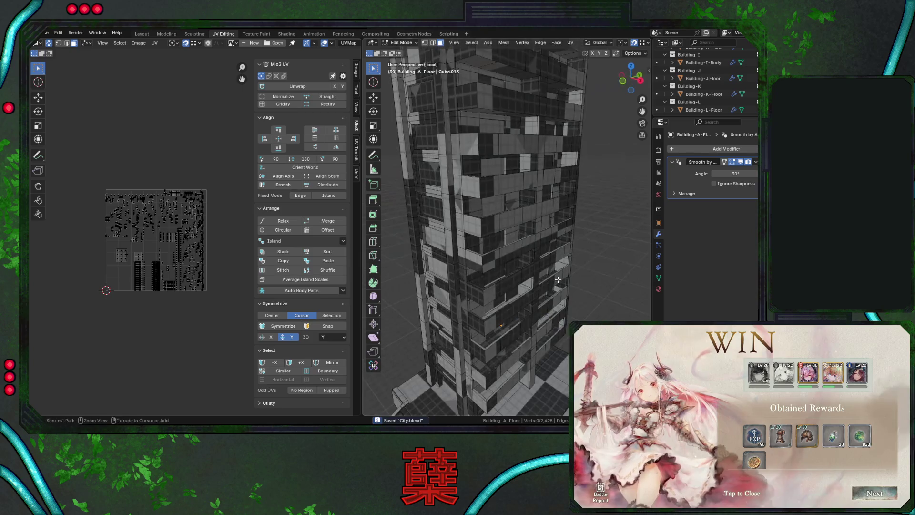
mouse_move(523, 222)
middle_down()
mouse_move(552, 268)
mouse_move(541, 268)
mouse_move(559, 238)
mouse_move(545, 245)
mouse_move(547, 213)
mouse_move(532, 215)
mouse_move(592, 235)
mouse_move(572, 235)
middle_up()
key(a)
key(alt+a)
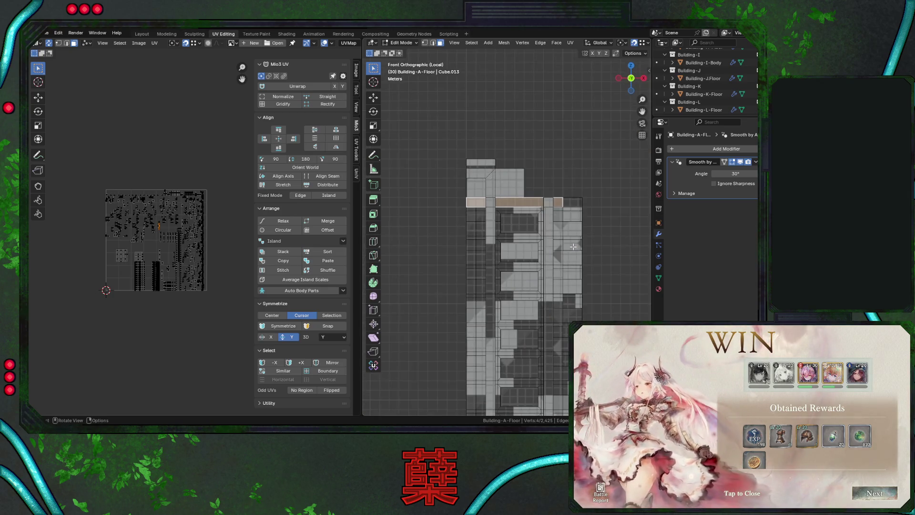
Inspect the building from the right side and select the roof's top edge loop
key(KP_3)
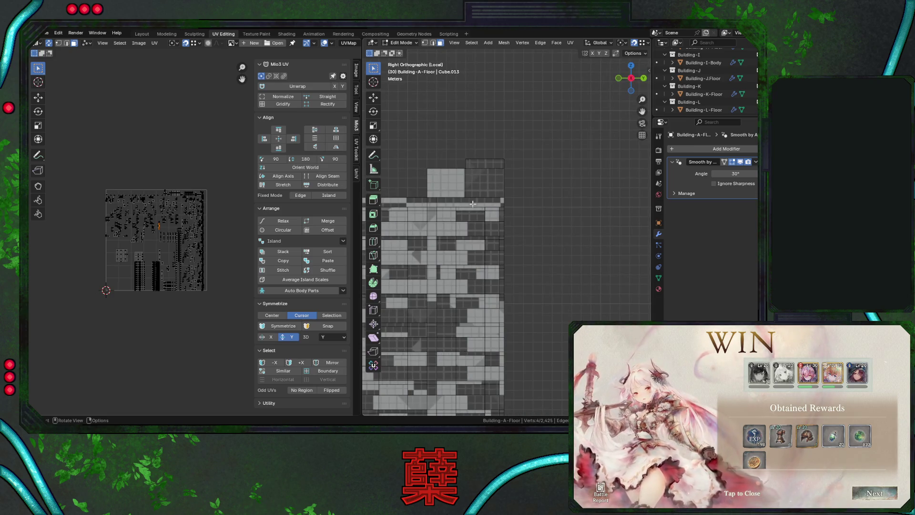
shift+middle_drag(473, 204, 538, 240)
mouse_move(519, 188)
middle_down()
mouse_move(545, 241)
mouse_move(586, 250)
mouse_move(554, 236)
mouse_move(455, 225)
mouse_move(446, 234)
mouse_move(595, 220)
middle_up()
scroll(545, 243, up, 3)
scroll(546, 243, down, 3)
scroll(576, 234, up, 3)
alt+click(508, 125)
mouse_move(508, 124)
middle_down()
mouse_move(536, 265)
mouse_move(529, 249)
middle_up()
Merge the whole mesh by distance again, confirming 0 vertices removed, then deselect
key(a)
key(m)
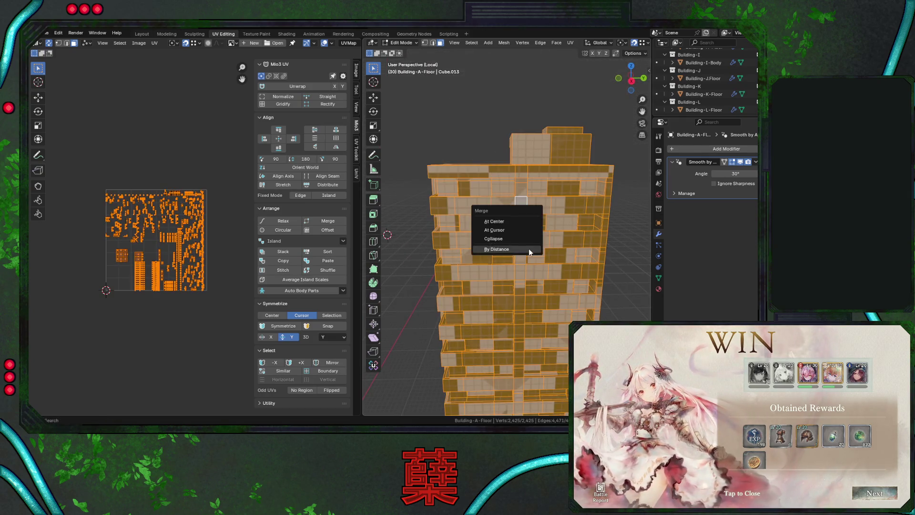
click(527, 251)
key(alt+a)
middle_drag(426, 279, 515, 228)
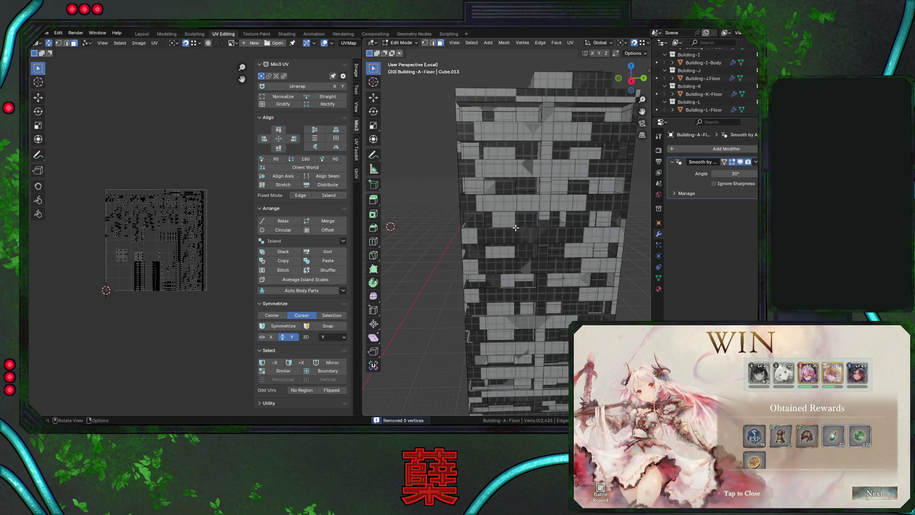
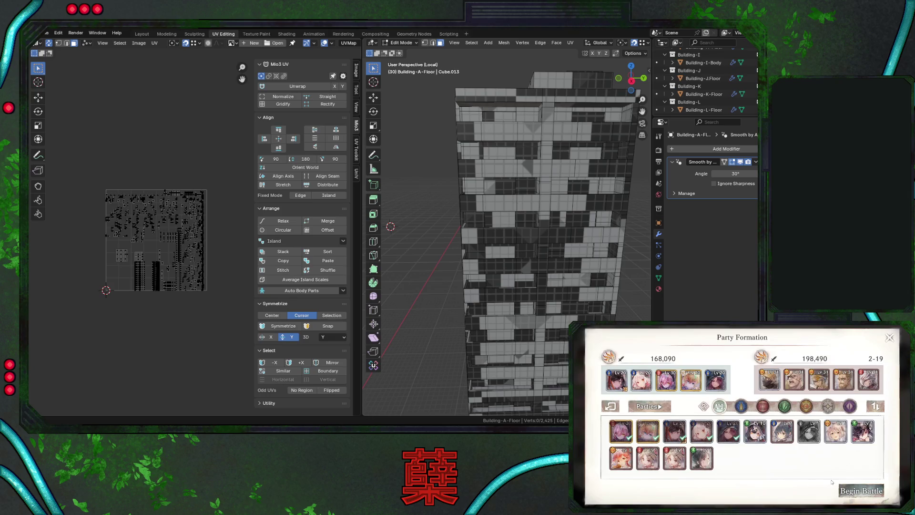
Save City.blend and frame the tower in front view with nothing selected in Edit Mode
mouse_move(542, 209)
middle_down()
mouse_move(553, 203)
mouse_move(559, 212)
middle_up()
scroll(552, 202, down, 4)
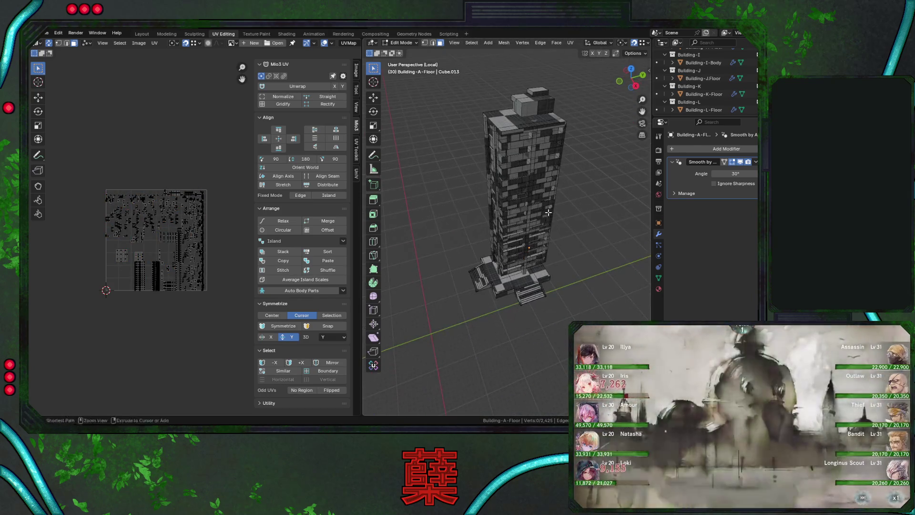
key(ctrl+s)
key(a)
key(Tab)
key(KP_1)
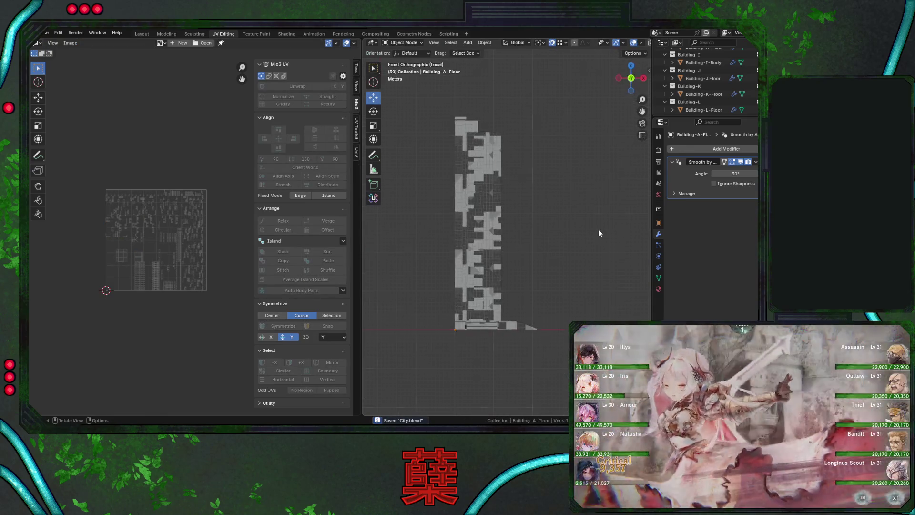
key(Tab)
key(alt+a)
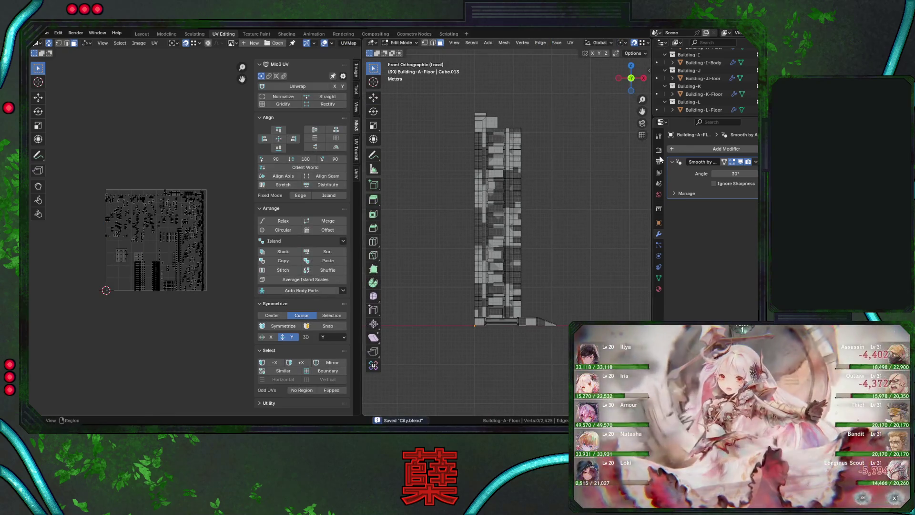
Add a Mirror modifier to the building and duplicate it for the second (Y) mirror axis
click(686, 151)
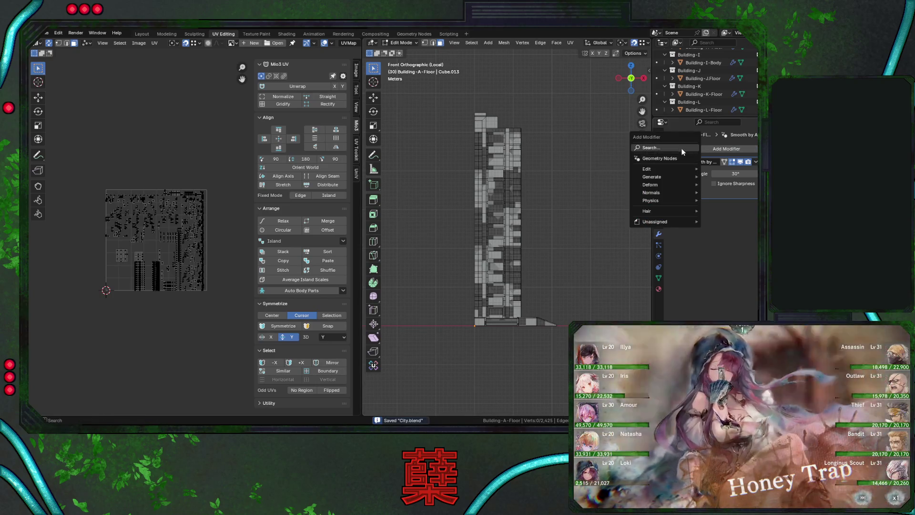
mouse_move(682, 148)
click(639, 164)
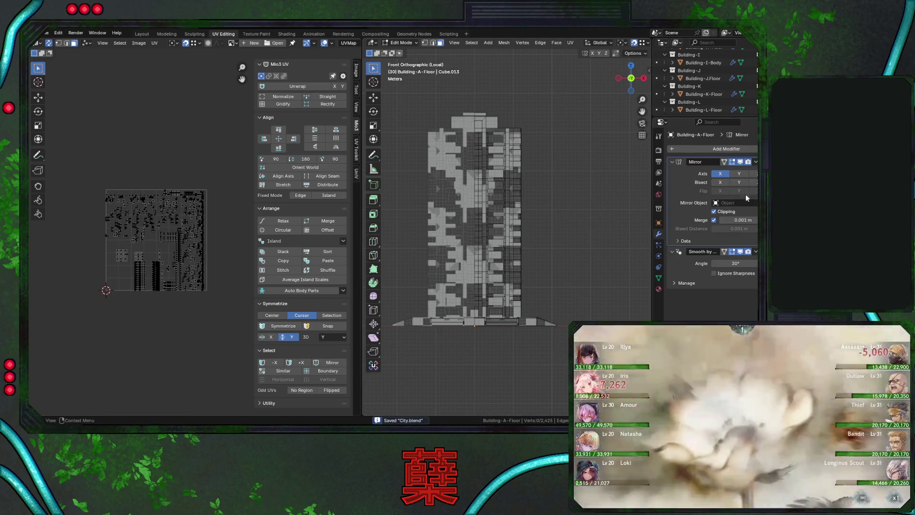
click(756, 162)
click(747, 181)
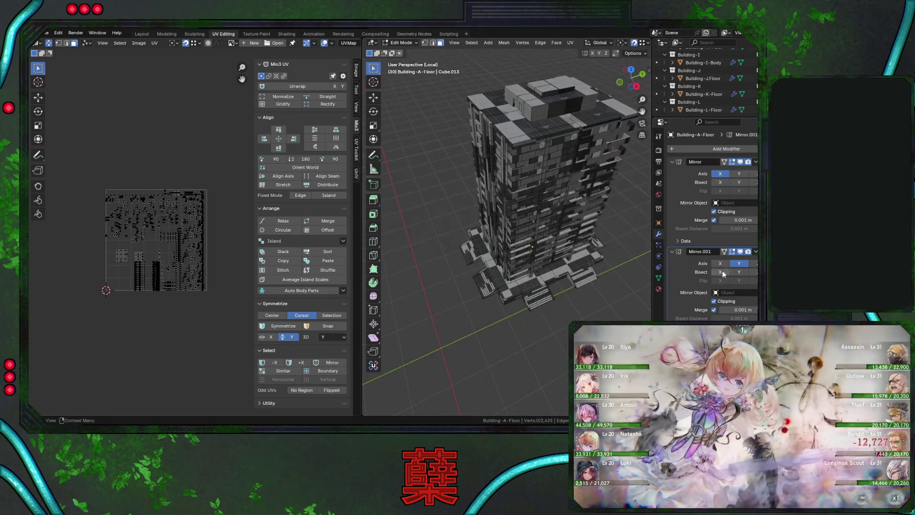
Check the mirrored tower, return to Object Mode and select the building object
middle_drag(569, 258, 561, 268)
key(a)
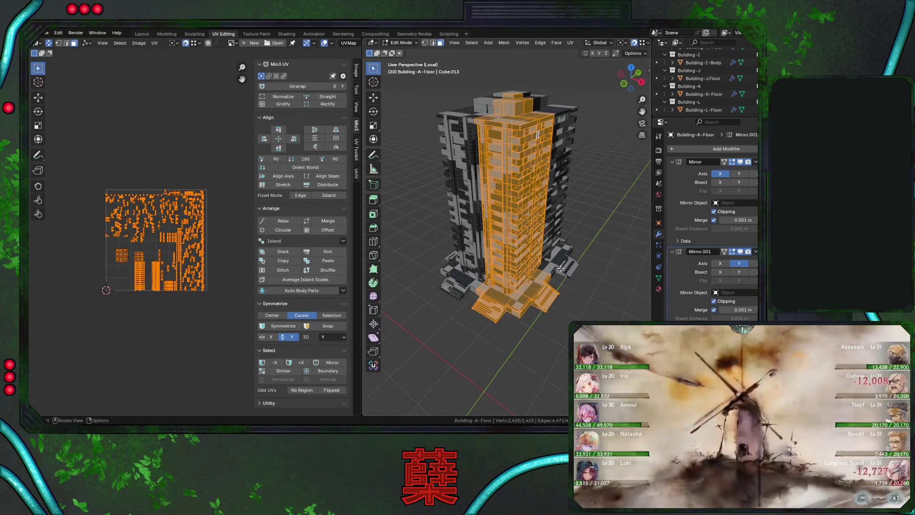
key(Tab)
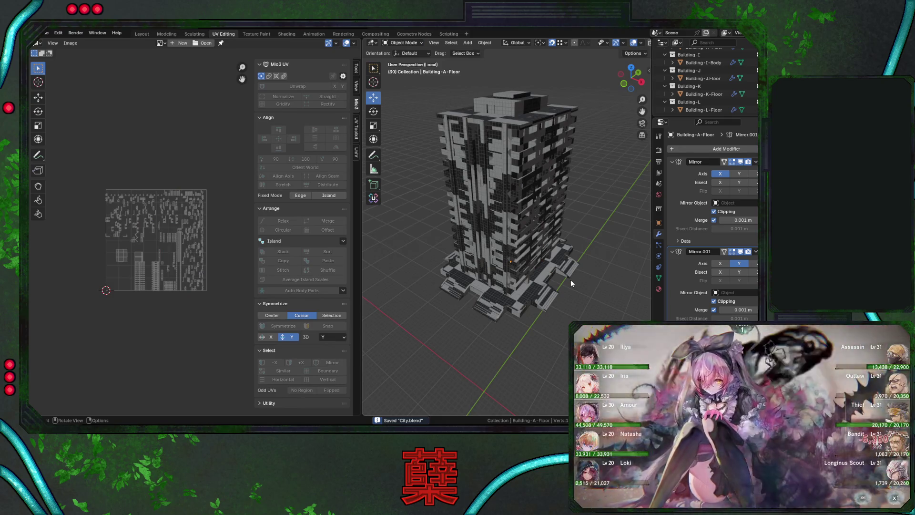
click(539, 208)
Select the linked rooftop piece in vertex mode, test a vertical move, cancel it and exit Edit Mode
key(Tab)
key(alt+a)
mouse_move(541, 238)
middle_down()
mouse_move(564, 198)
mouse_move(504, 228)
mouse_move(493, 208)
middle_up()
key(a)
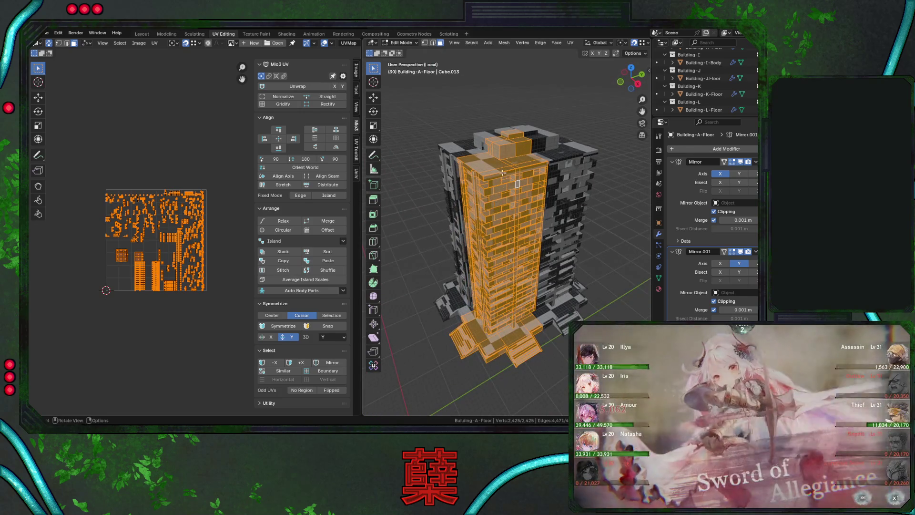
key(1)
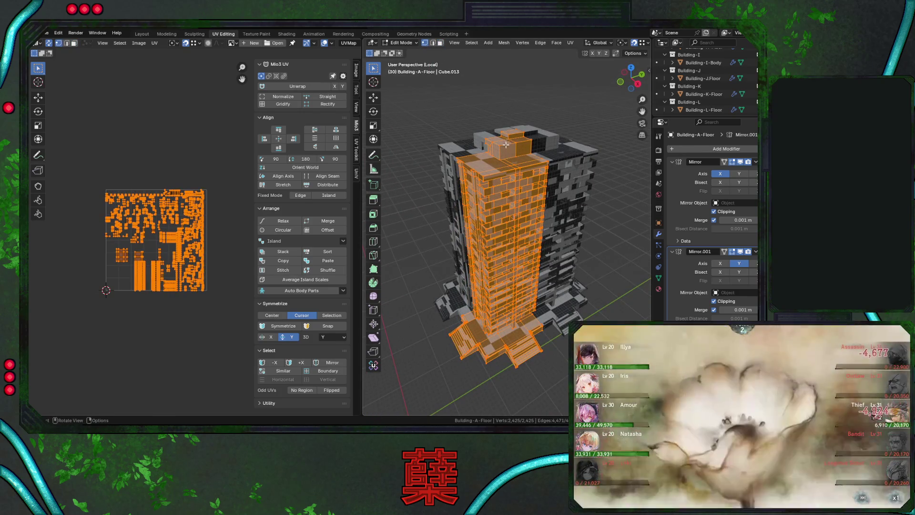
key(alt+a)
key(l)
key(g)
key(z)
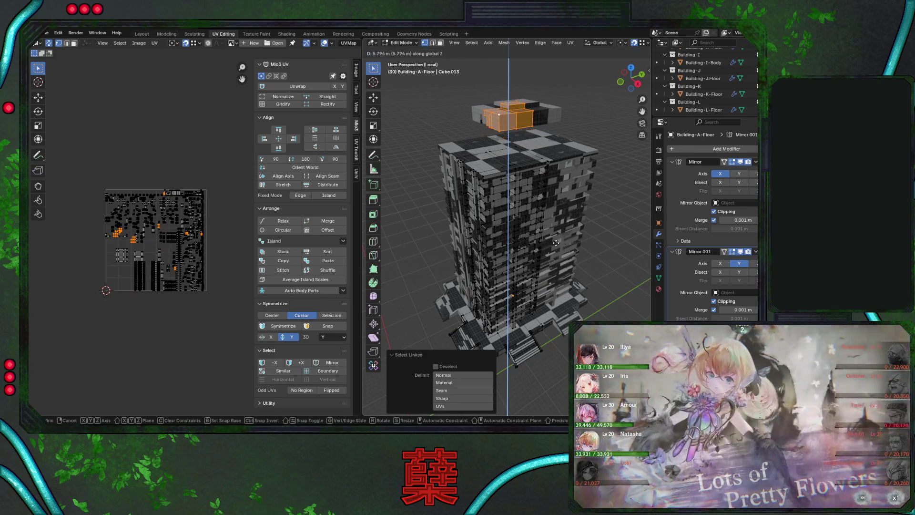
key(Escape)
key(Tab)
Save City.blend, re-enter Edit Mode and select only the tower's connected right half
mouse_move(556, 236)
middle_down()
mouse_move(553, 286)
mouse_move(556, 264)
middle_up()
key(ctrl+s)
key(Tab)
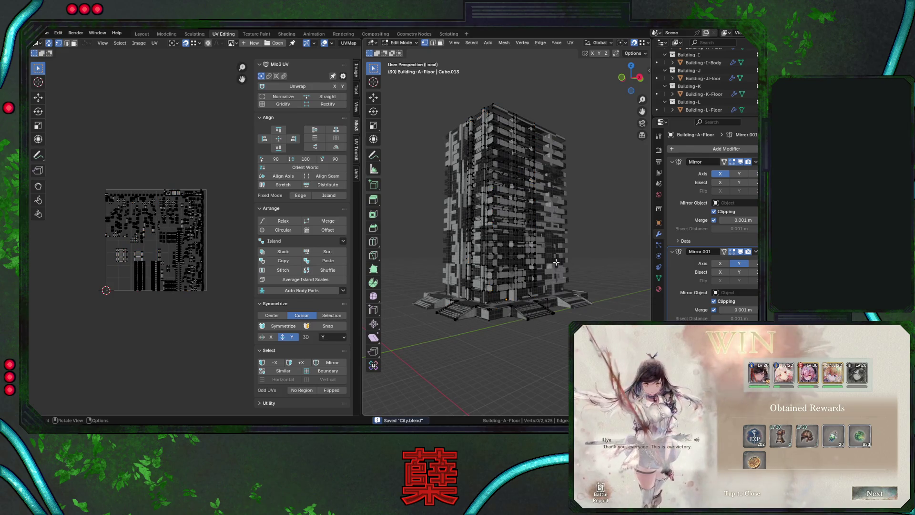
key(a)
mouse_move(546, 192)
middle_down()
mouse_move(545, 241)
mouse_move(553, 220)
mouse_move(588, 212)
mouse_move(578, 190)
mouse_move(565, 208)
mouse_move(584, 267)
mouse_move(566, 259)
mouse_move(500, 173)
mouse_move(540, 250)
mouse_move(541, 225)
middle_up()
click(502, 171)
key(l)
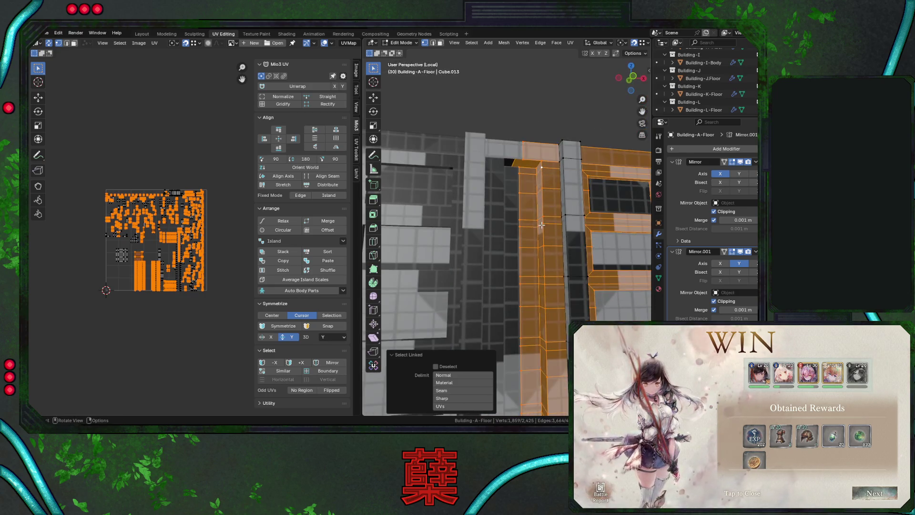
Select a single column vertex, frame it and orbit around it to inspect the corner
click(542, 161)
key(KP_Decimal)
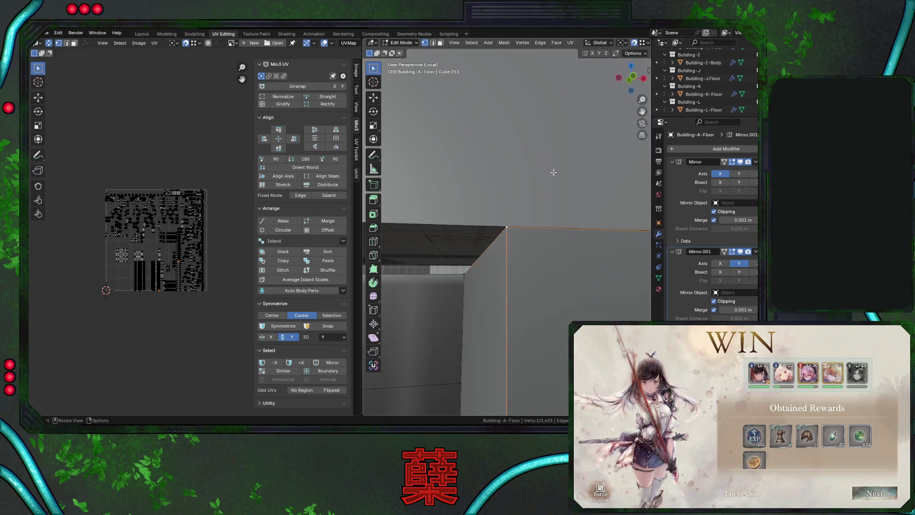
mouse_move(552, 263)
middle_down()
mouse_move(564, 295)
mouse_move(507, 263)
mouse_move(526, 239)
middle_up()
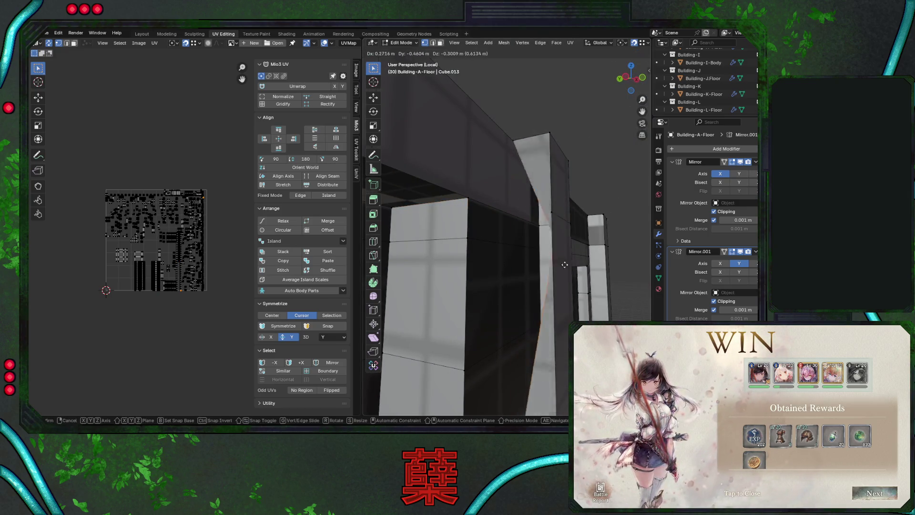
mouse_move(508, 235)
middle_down()
mouse_move(530, 288)
mouse_move(433, 284)
mouse_move(538, 268)
mouse_move(497, 239)
middle_up()
Clear the selection, snap to front view, return to Object Mode and save City.blend
key(a)
key(alt+a)
scroll(539, 269, down, 5)
key(KP_1)
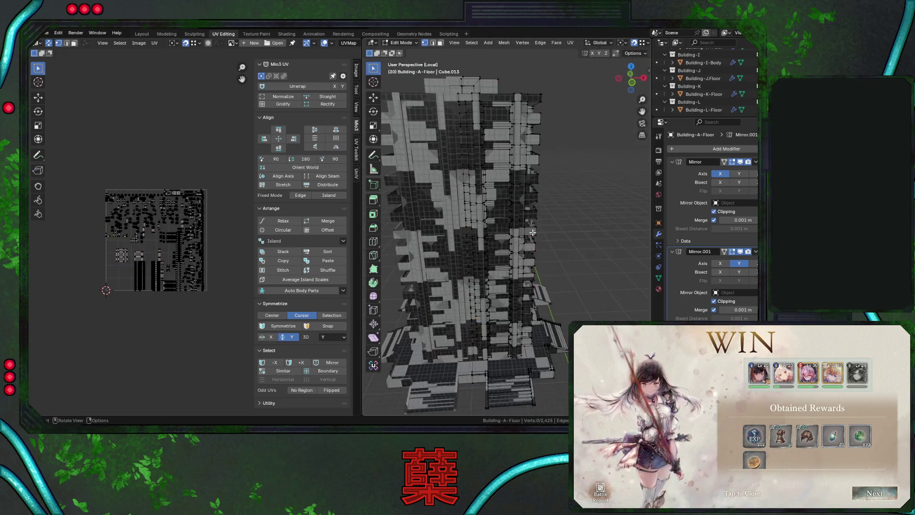
key(Tab)
key(ctrl+s)
middle_drag(579, 190, 559, 218)
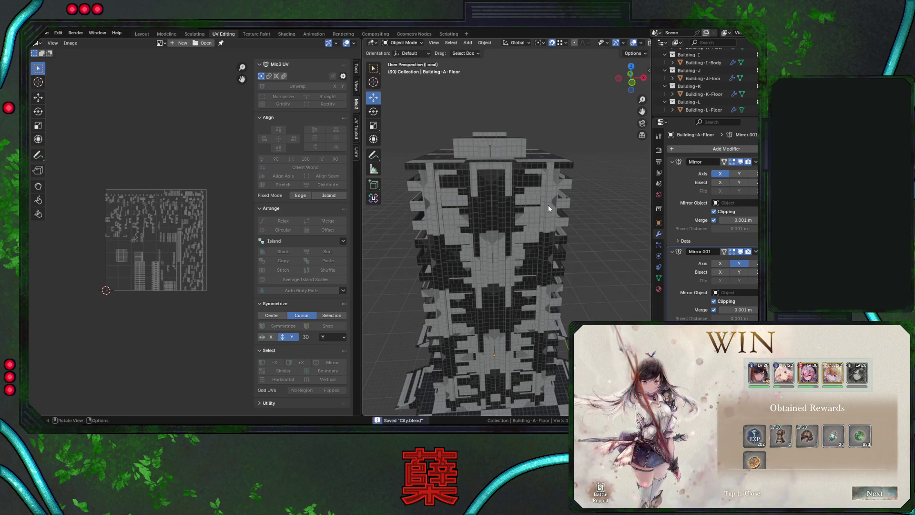
Select the whole mesh in Edit Mode and unwrap it with Smart UV Project at 66°
key(KP_1)
key(Tab)
key(a)
click(547, 204)
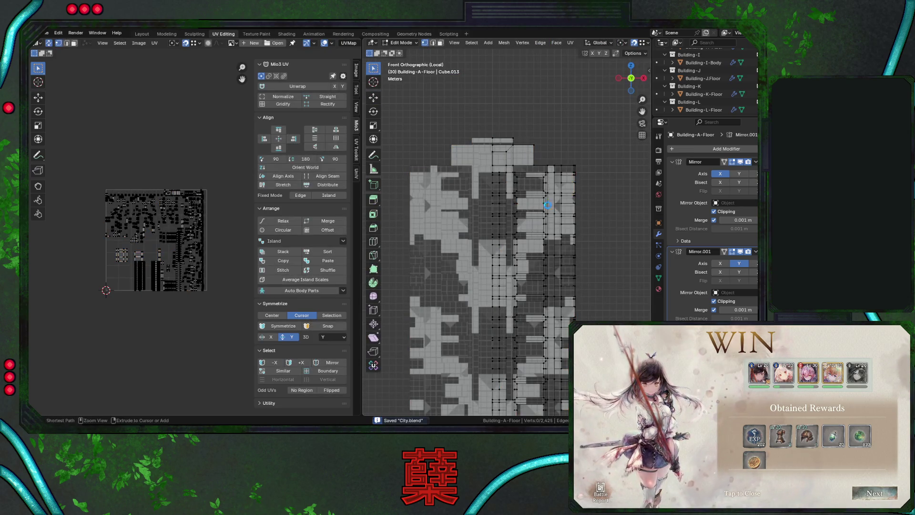
key(a)
key(u)
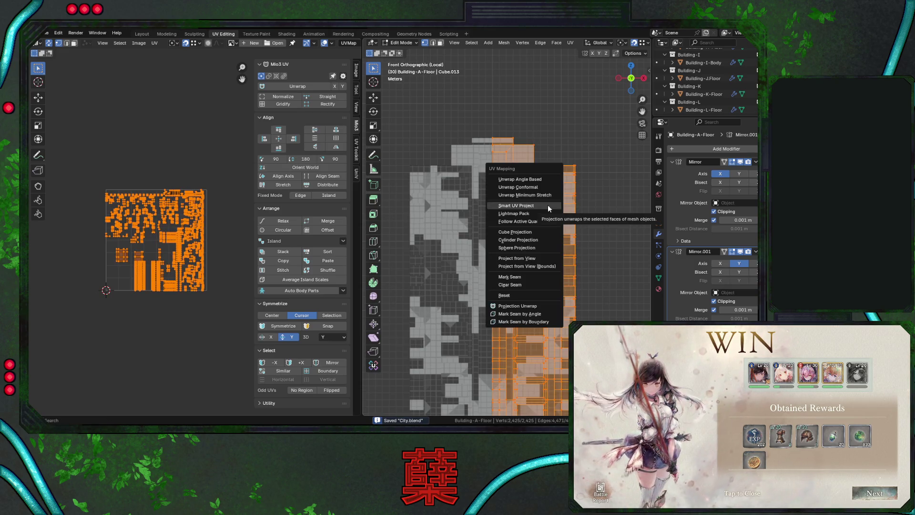
click(547, 205)
click(528, 277)
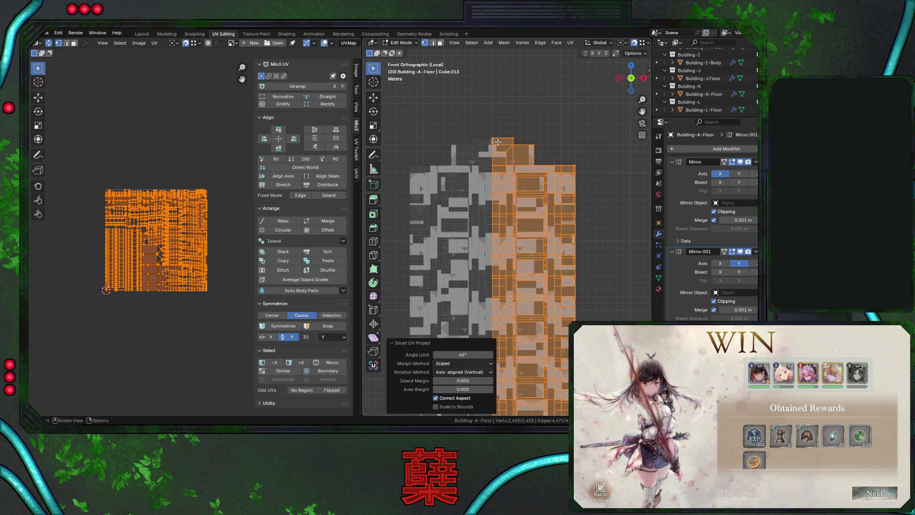
Switch to edge select mode and clear the selection in a perspective view of the tower
click(432, 44)
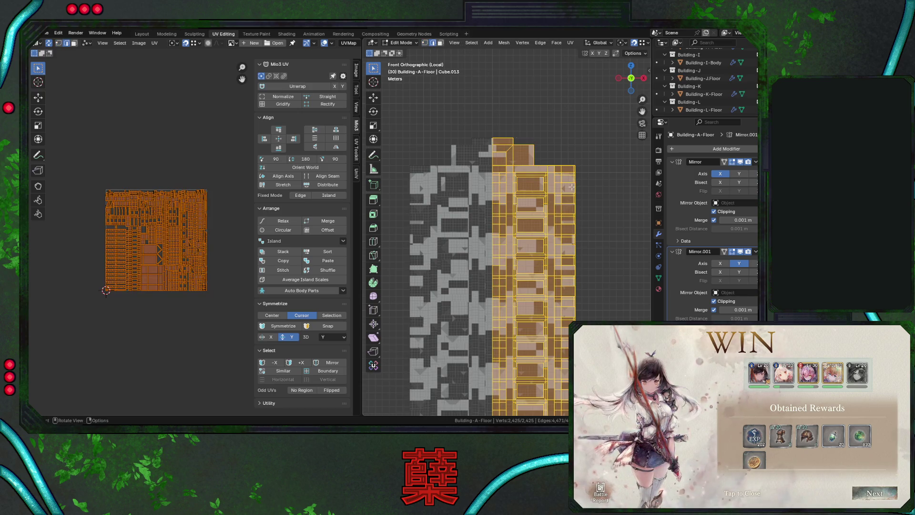
middle_drag(515, 200, 532, 113)
click(533, 113)
click(471, 43)
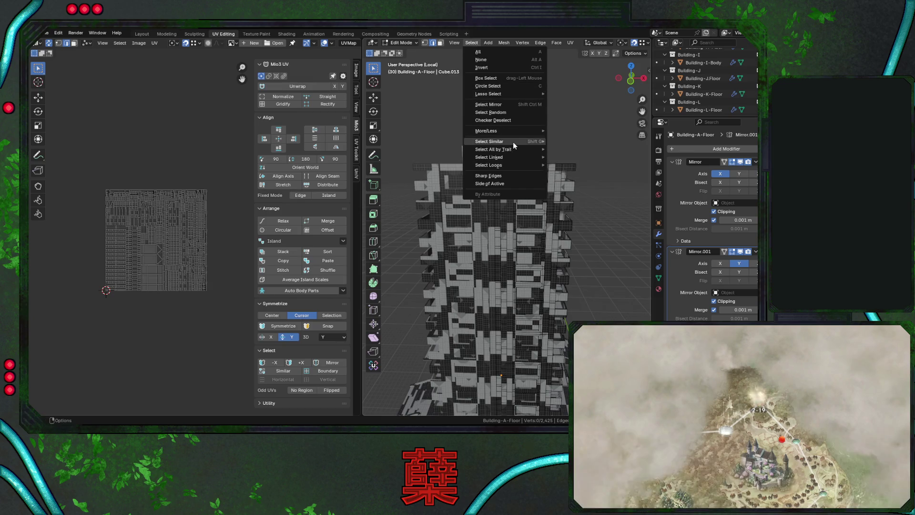
Select all sharp edges at 30° sharpness and orbit down to inspect the base
click(491, 175)
middle_drag(524, 214, 593, 257)
mouse_move(574, 292)
middle_down()
mouse_move(567, 130)
mouse_move(559, 272)
mouse_move(493, 247)
mouse_move(517, 235)
mouse_move(466, 235)
mouse_move(431, 221)
mouse_move(499, 234)
mouse_move(555, 261)
mouse_move(596, 247)
mouse_move(571, 252)
mouse_move(446, 42)
middle_up()
scroll(567, 130, up, 4)
scroll(492, 244, up, 6)
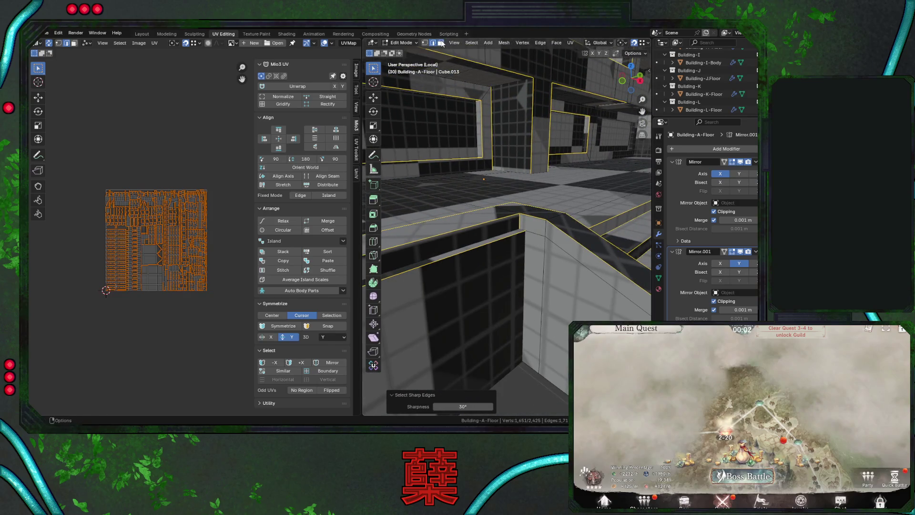
In face mode, hide wall and top-strip faces to inspect the corner, then undo and deselect all
click(441, 43)
key(h)
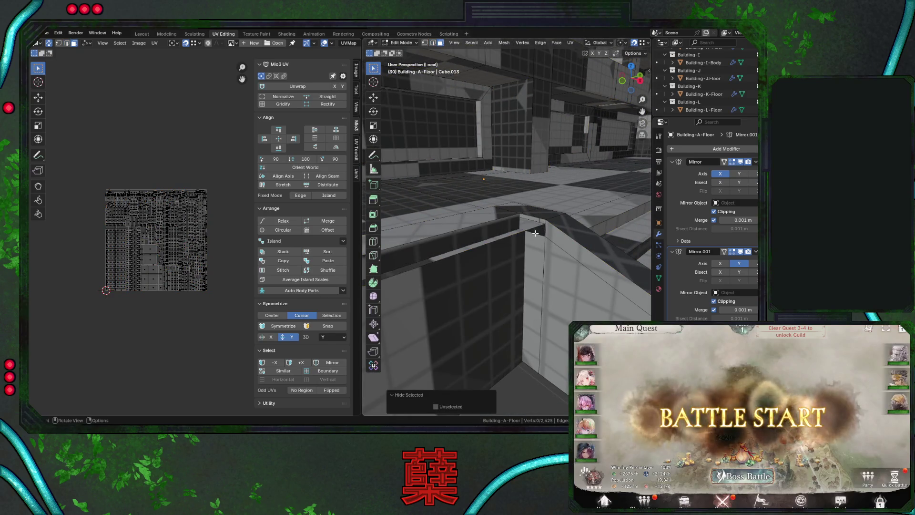
scroll(535, 233, up, 3)
click(577, 234)
click(553, 239)
mouse_move(576, 234)
middle_down()
mouse_move(553, 239)
mouse_move(565, 229)
mouse_move(543, 248)
mouse_move(560, 239)
mouse_move(555, 246)
middle_up()
key(h)
key(ctrl+z)
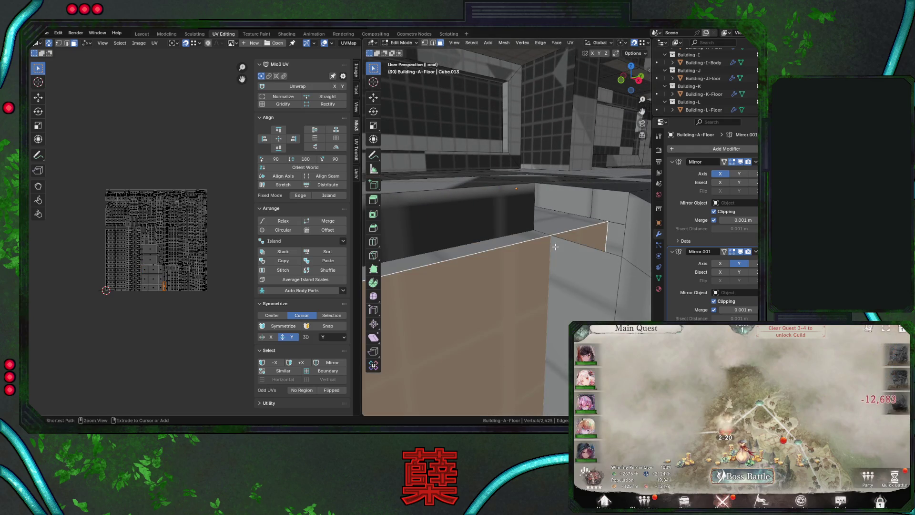
key(a)
key(alt+a)
Reselect all sharp edges in edge select mode, checking the base stairs
click(471, 42)
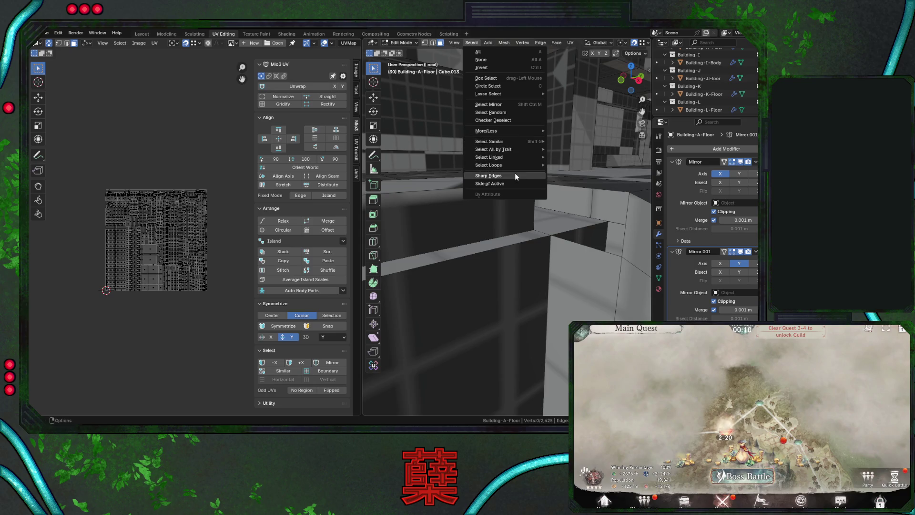
click(515, 176)
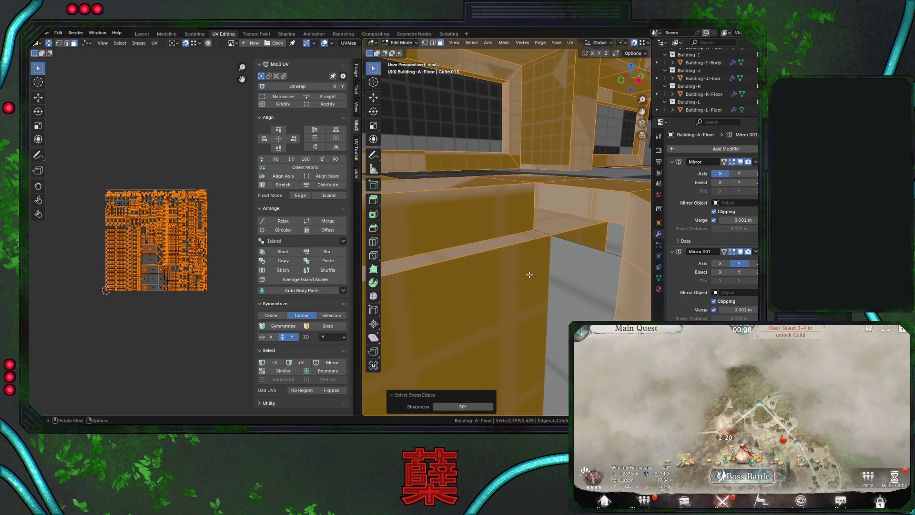
click(433, 43)
key(alt+a)
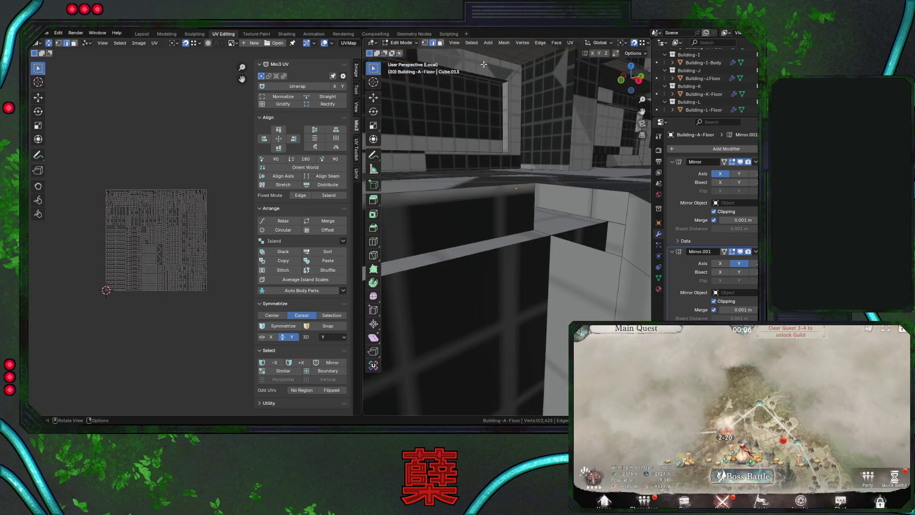
click(471, 42)
click(505, 174)
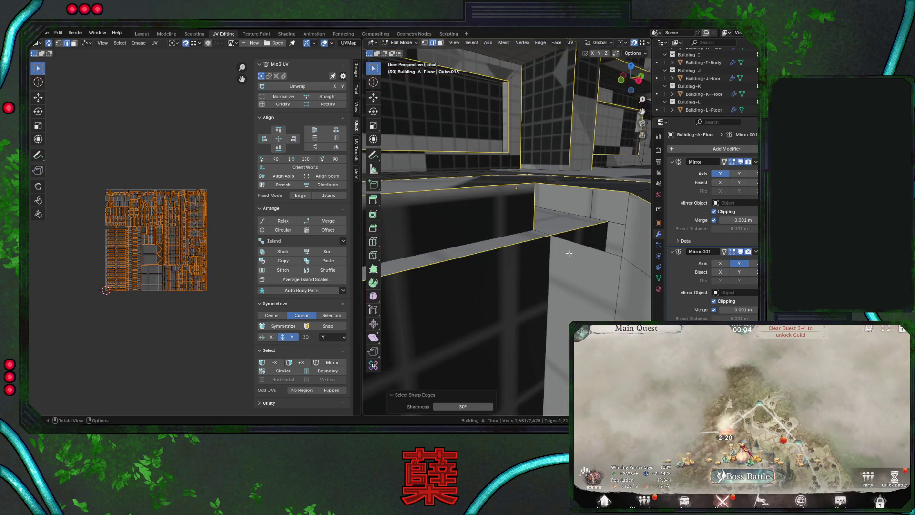
middle_drag(567, 256, 566, 256)
scroll(565, 257, down, 5)
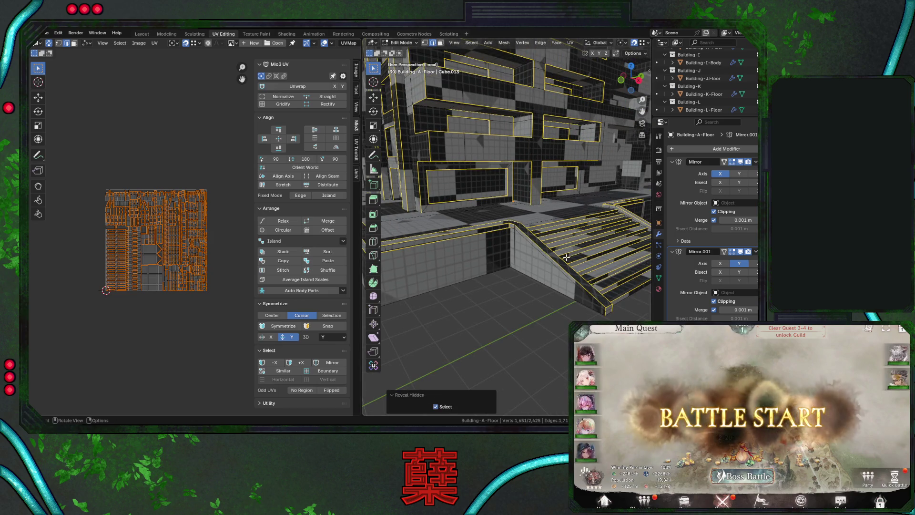
scroll(517, 242, up, 5)
key(alt+a)
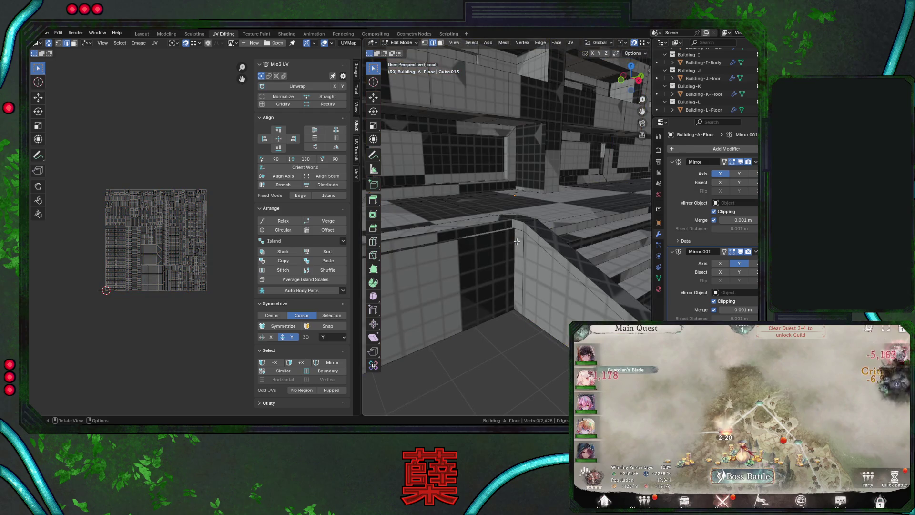
click(471, 43)
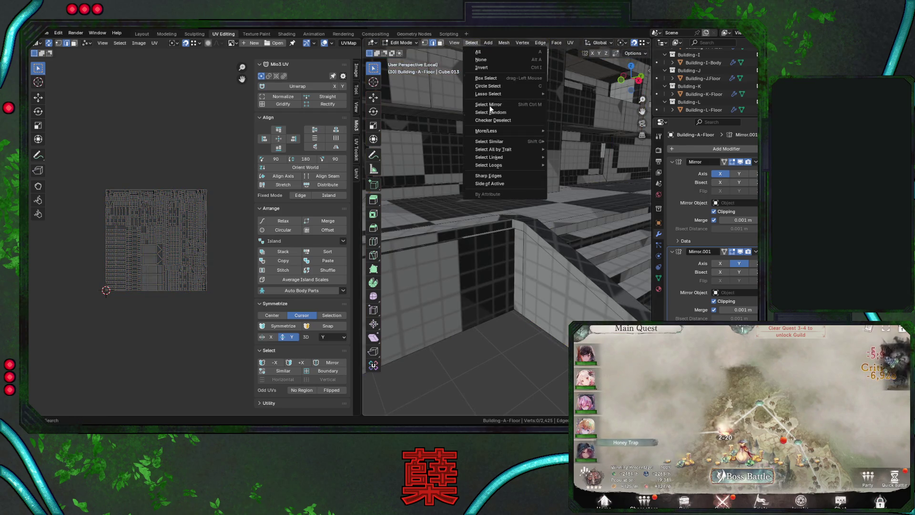
click(499, 176)
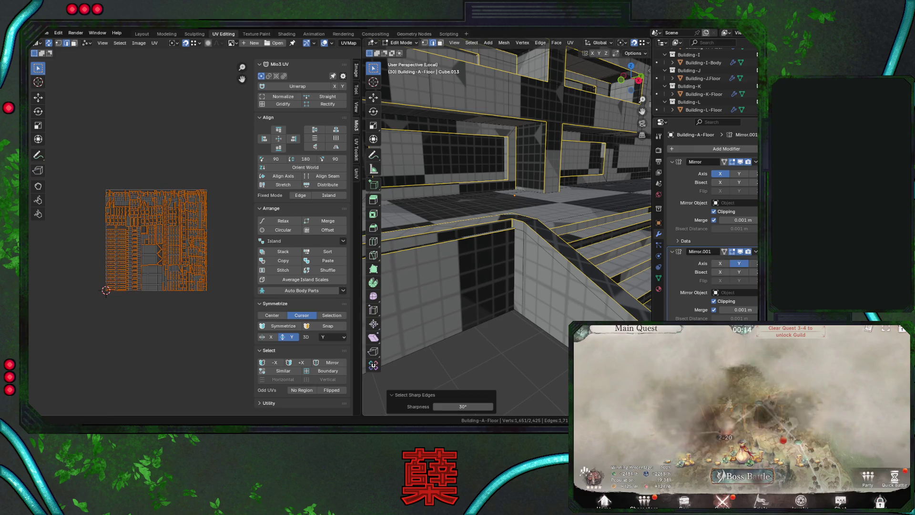
Start the 2-20 battle in the game window, then orbit to inspect the sharp-edge selection from several sides
click(761, 481)
click(757, 491)
click(861, 491)
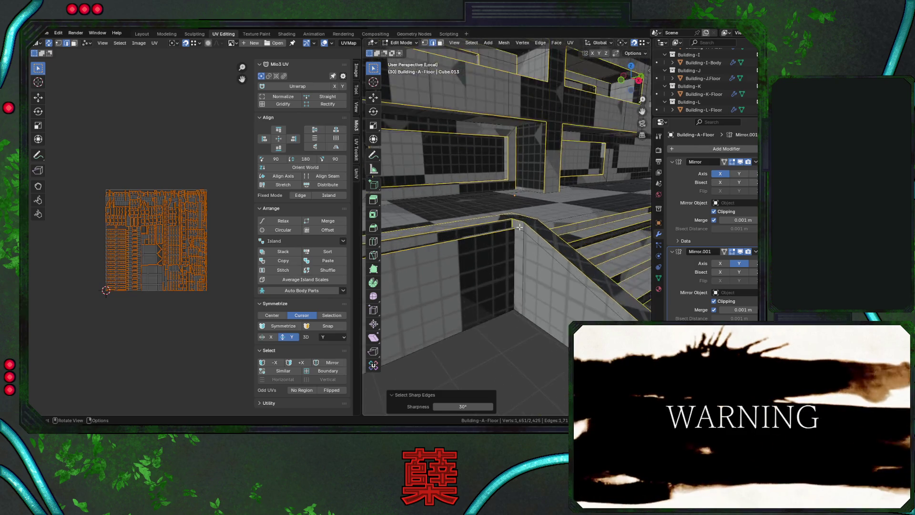
scroll(519, 226, down, 10)
mouse_move(521, 228)
middle_down()
mouse_move(635, 230)
mouse_move(587, 278)
middle_up()
middle_drag(497, 291, 473, 254)
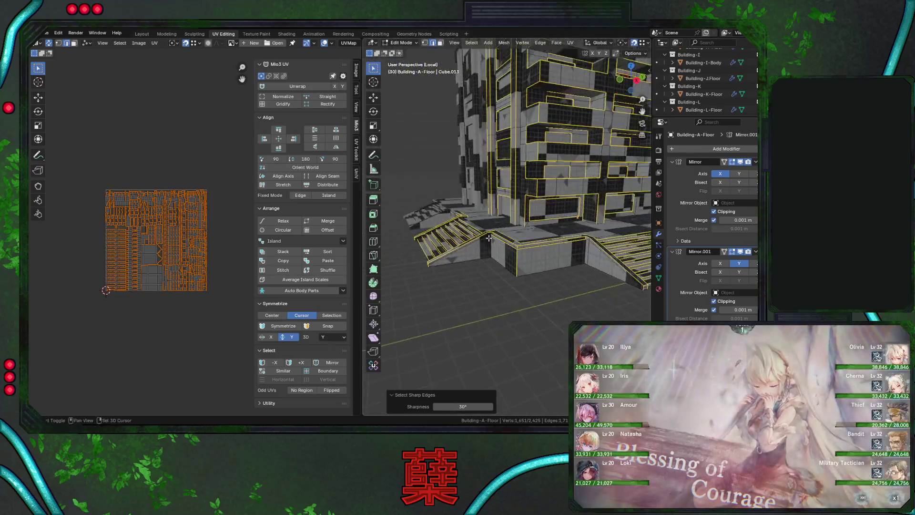
mouse_move(564, 200)
middle_down()
mouse_move(513, 215)
mouse_move(556, 242)
mouse_move(551, 250)
mouse_move(480, 229)
mouse_move(536, 246)
mouse_move(538, 231)
mouse_move(569, 231)
mouse_move(515, 233)
mouse_move(537, 241)
mouse_move(514, 310)
middle_up()
In wireframe shading, mark the selected sharp edges as seams
key(shift+z)
key(shift+z)
key(u)
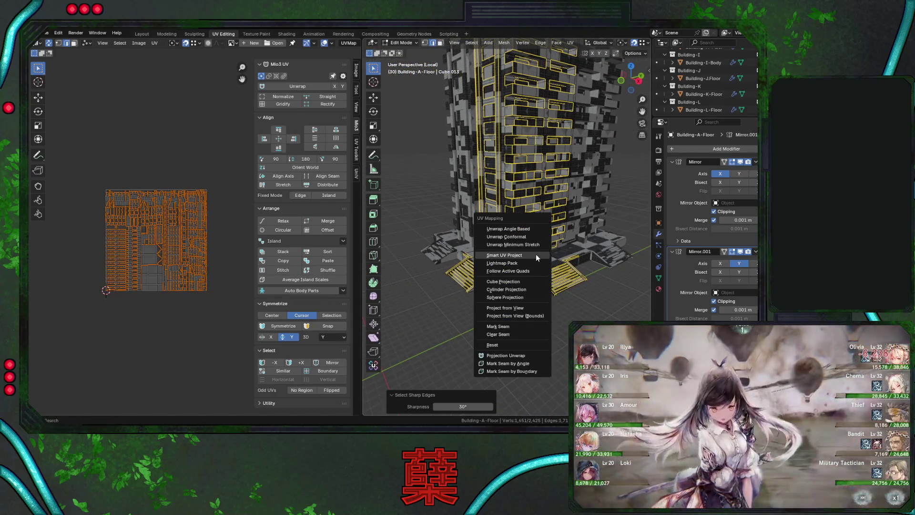
click(512, 332)
mouse_move(511, 332)
middle_down()
mouse_move(509, 262)
mouse_move(499, 240)
mouse_move(533, 224)
middle_up()
Select the whole tower and re-unwrap it Angle Based along the new seams, then switch to face select
key(a)
key(u)
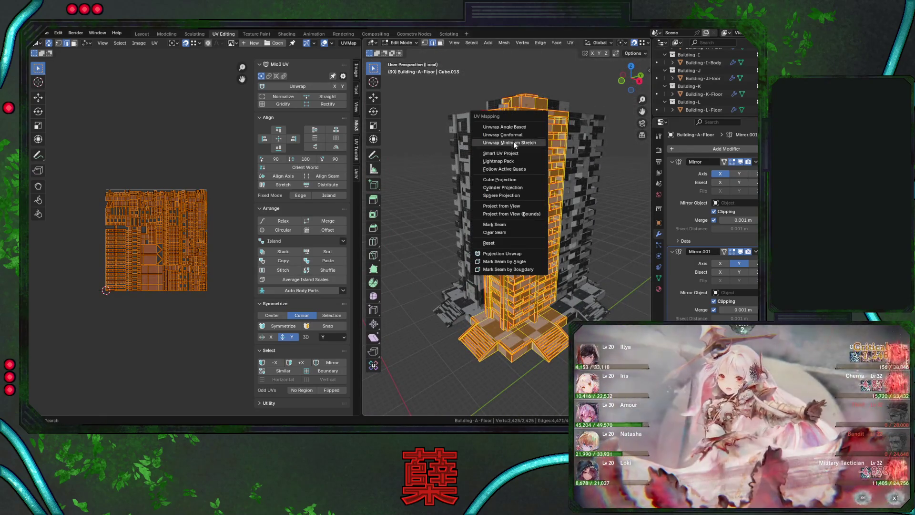
click(514, 128)
scroll(188, 262, up, 6)
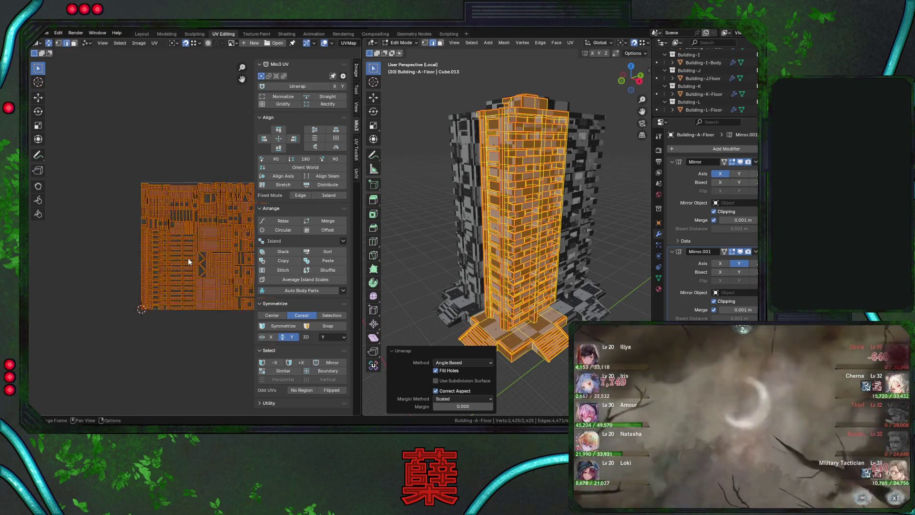
scroll(188, 262, down, 5)
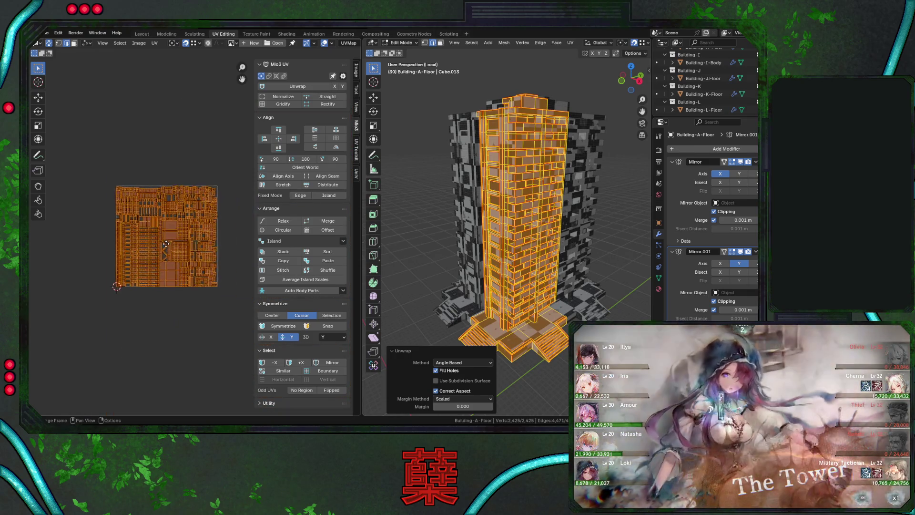
scroll(149, 241, up, 3)
ctrl+scroll(199, 247, left, 6)
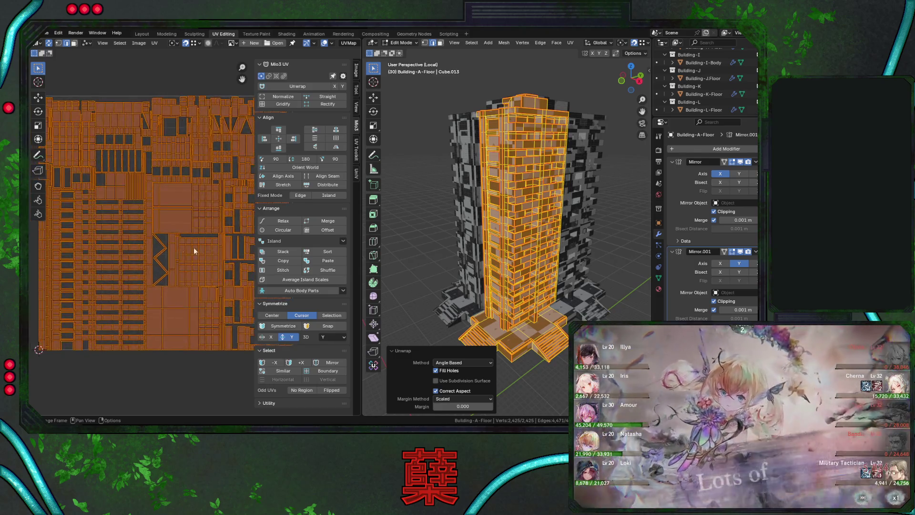
click(73, 43)
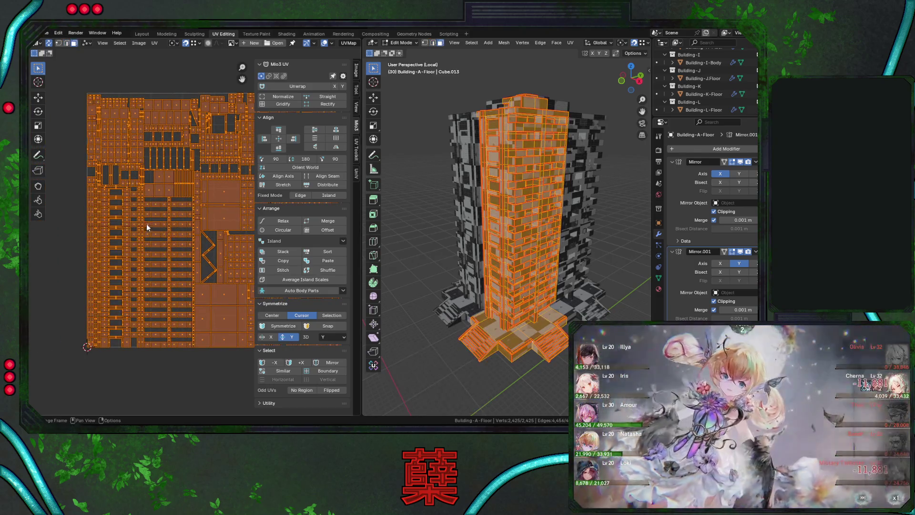
Inspect individual UV islands: the wide, narrow and narrow-left column islands
key(l)
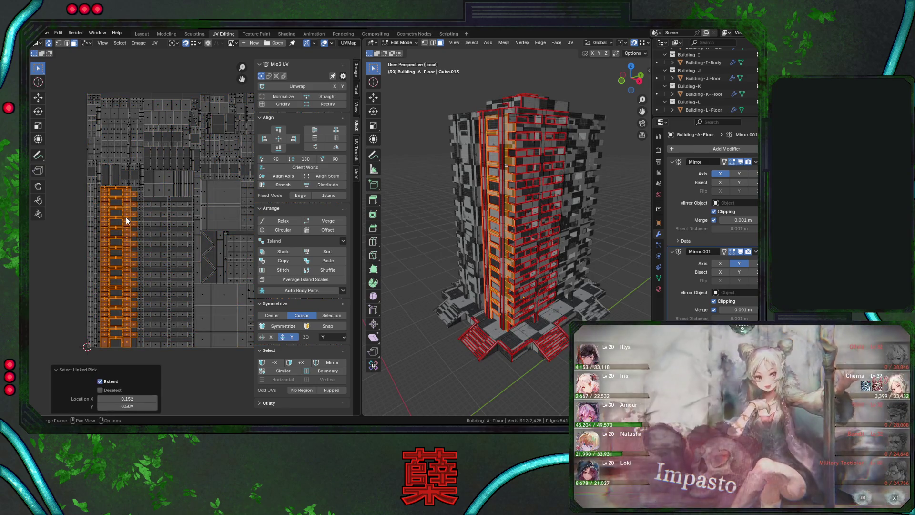
click(146, 216)
key(l)
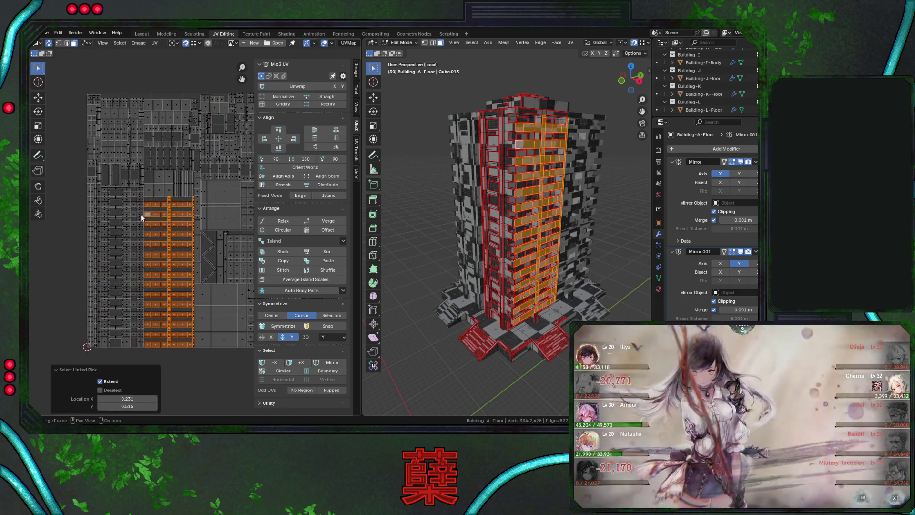
click(142, 218)
key(l)
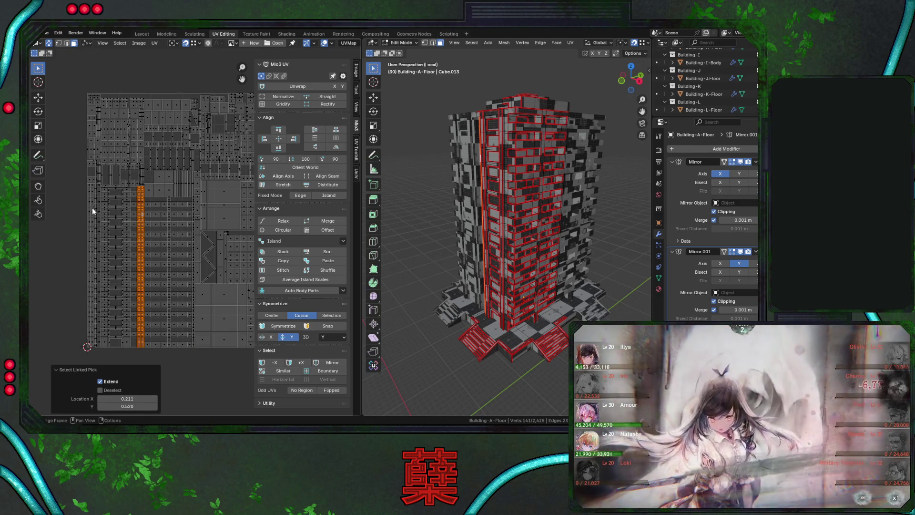
click(92, 209)
key(l)
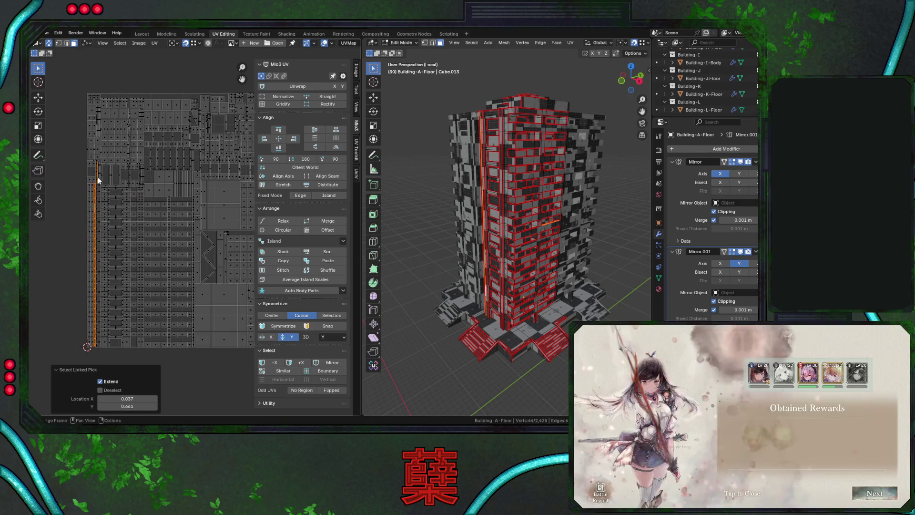
Select several UV-linked face strips on the tower with Ctrl+L to check their islands
click(193, 210)
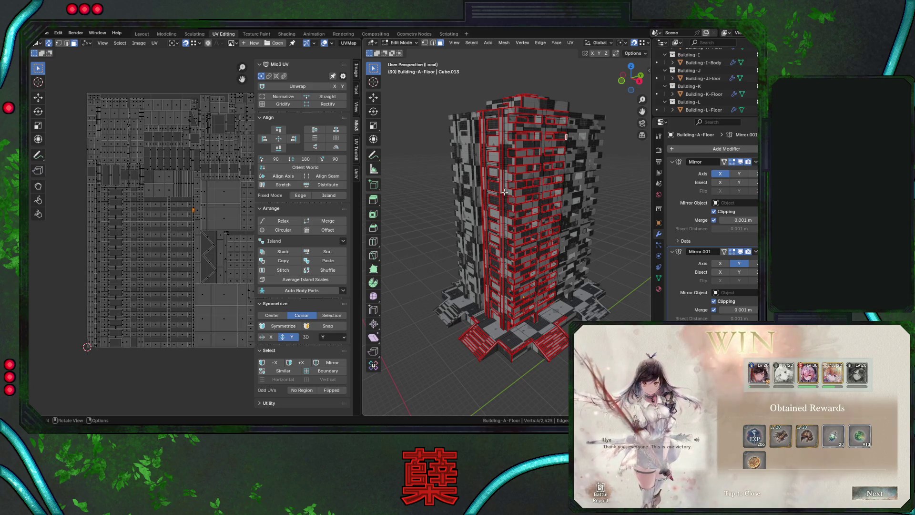
key(ctrl+l)
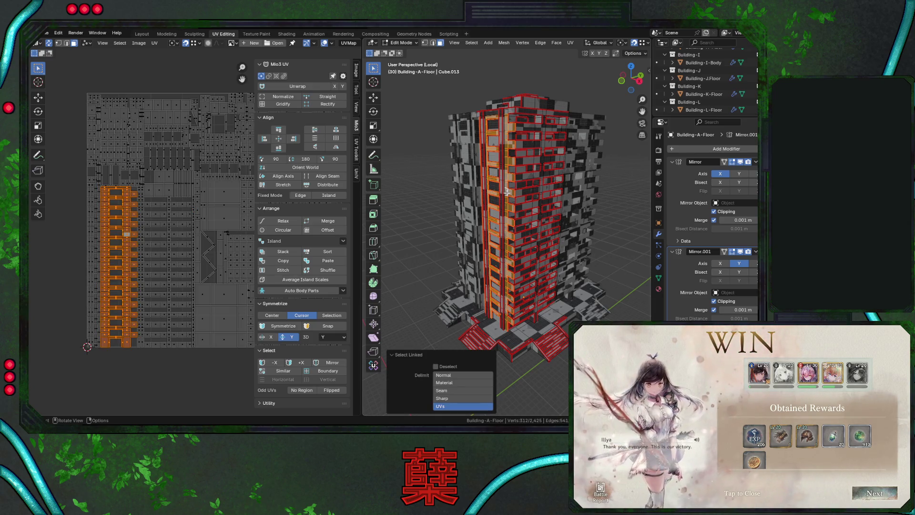
click(509, 193)
key(ctrl+l)
mouse_move(509, 193)
middle_down()
mouse_move(501, 200)
mouse_move(491, 162)
middle_up()
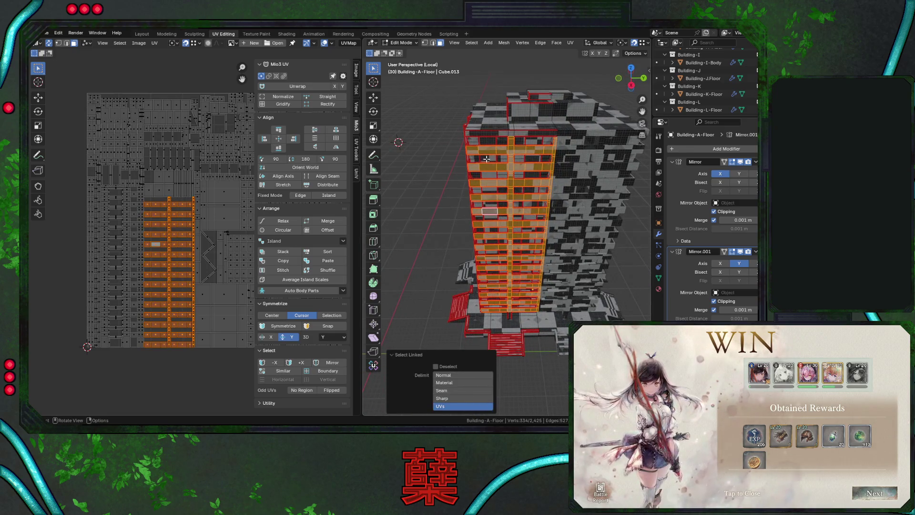
click(475, 140)
key(ctrl+l)
mouse_move(508, 177)
middle_down()
mouse_move(514, 159)
mouse_move(514, 179)
middle_up()
Select the whole mesh, save City.blend, and orient all UV islands to the world axes
key(a)
key(alt+a)
key(a)
key(ctrl+s)
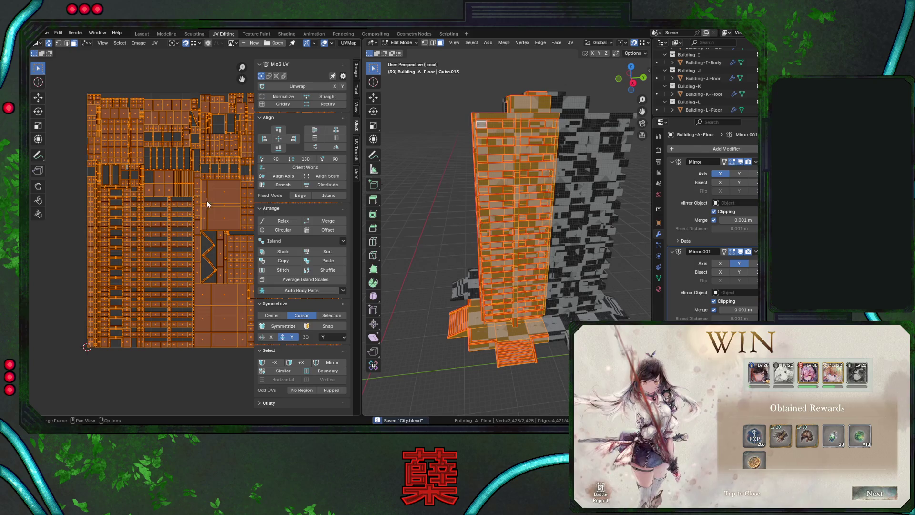
click(292, 170)
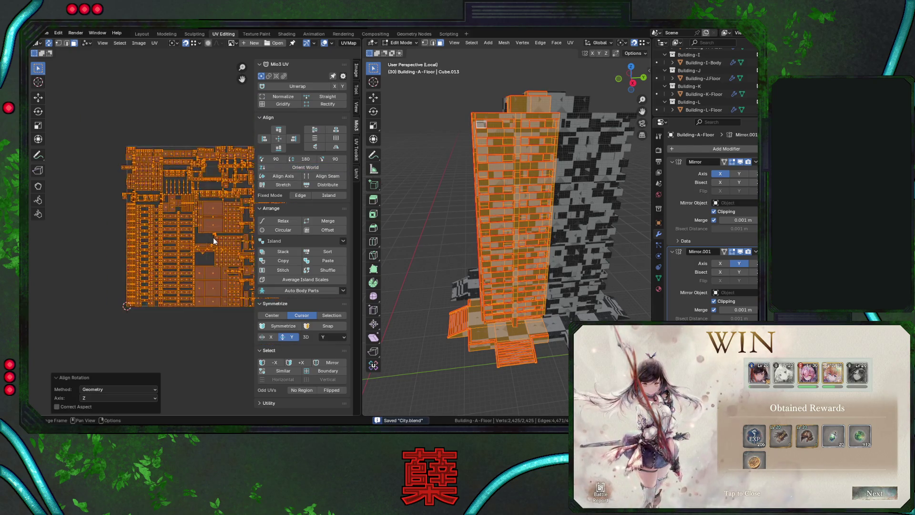
scroll(220, 239, down, 3)
middle_drag(219, 238, 204, 228)
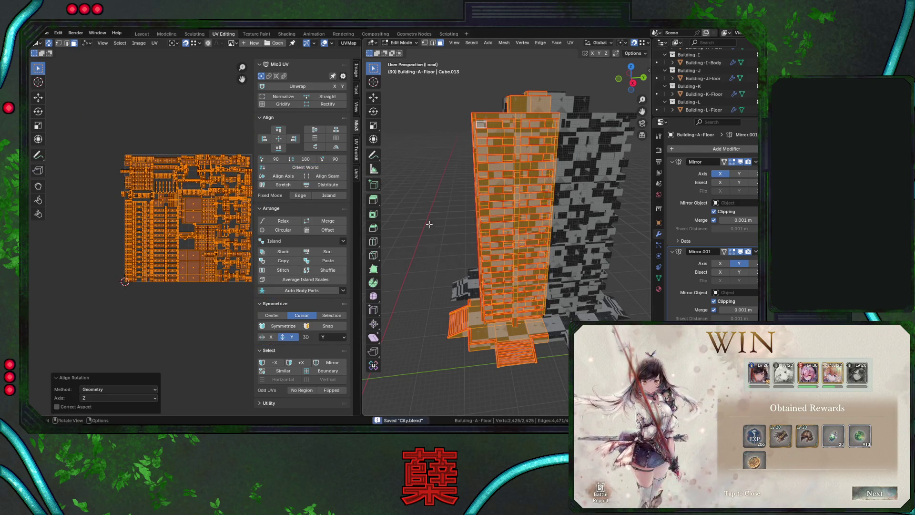
Clear the mesh and UV selection and close the game's battle rewards screen
key(alt+a)
key(a)
key(alt+a)
click(761, 476)
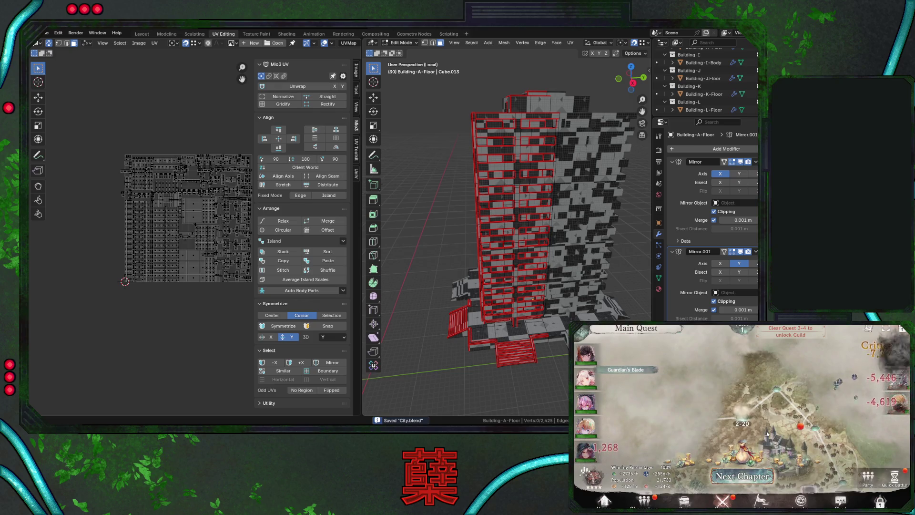
In the game window, choose the third castle variant, close the rewards popup and return home
click(801, 427)
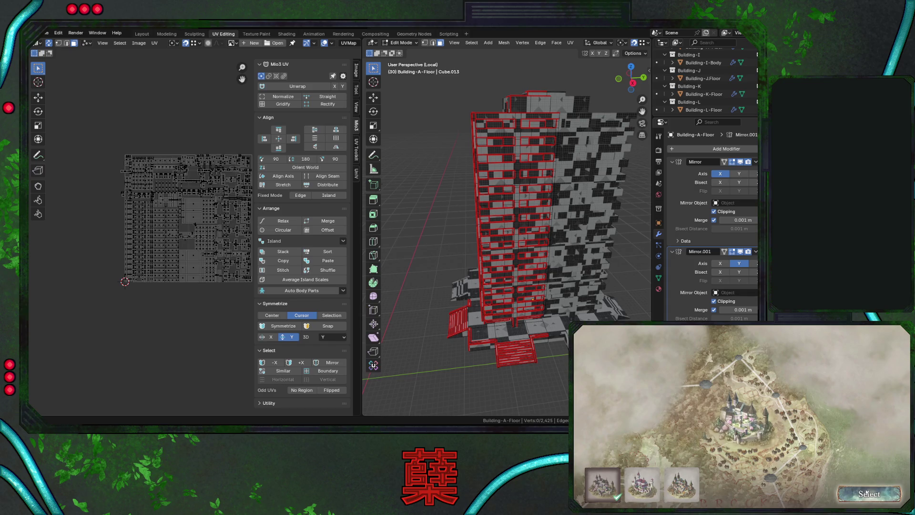
click(688, 488)
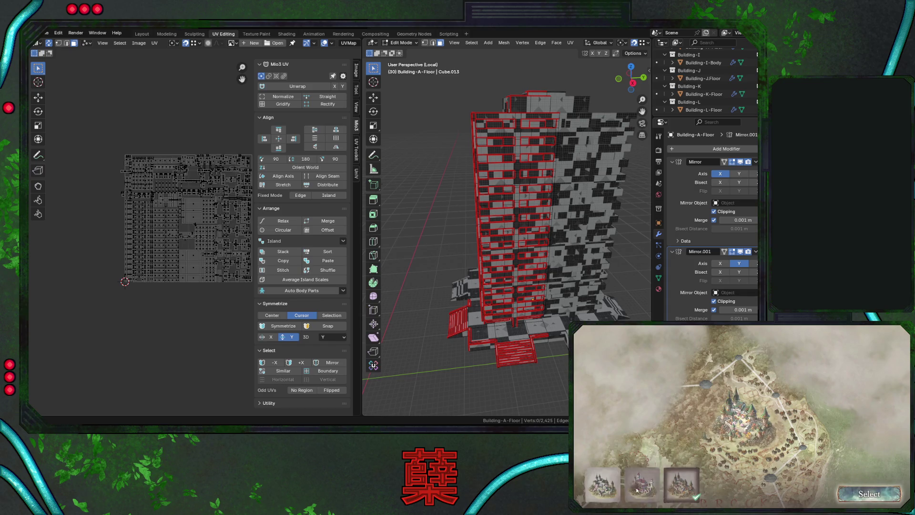
click(869, 493)
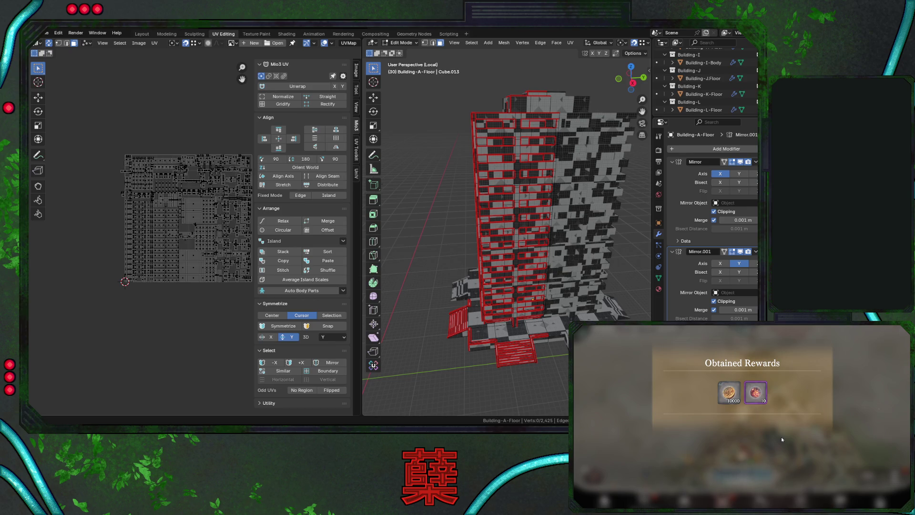
click(782, 436)
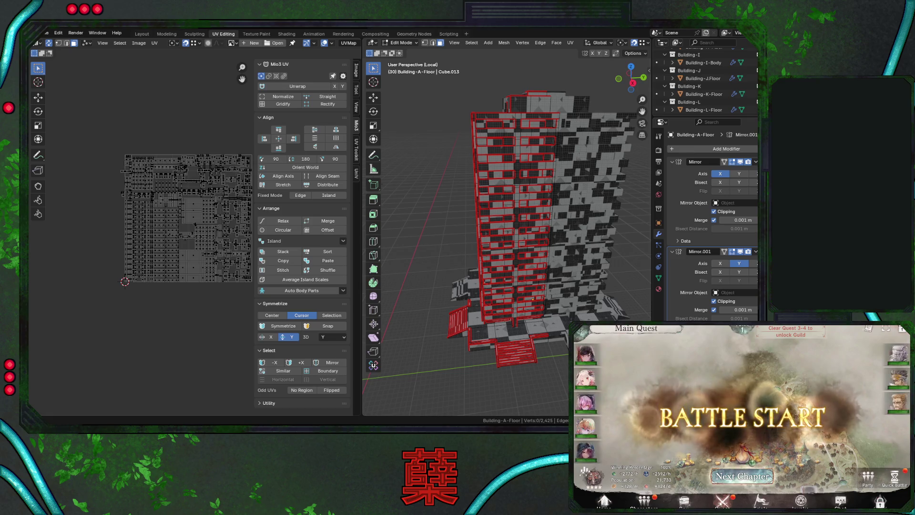
click(661, 505)
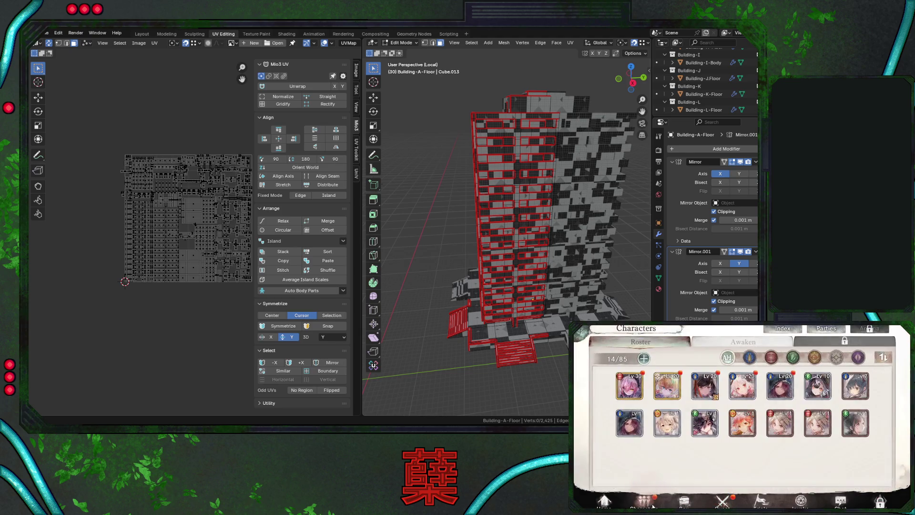
click(604, 501)
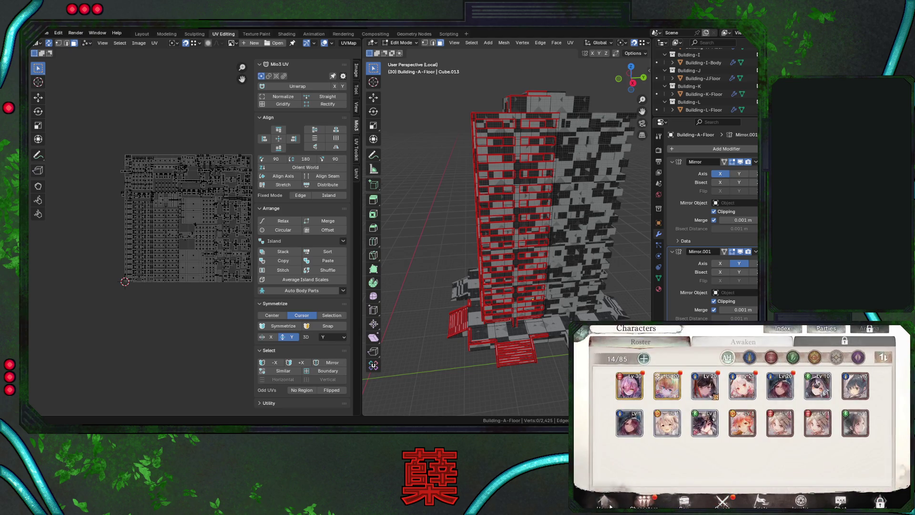
click(582, 418)
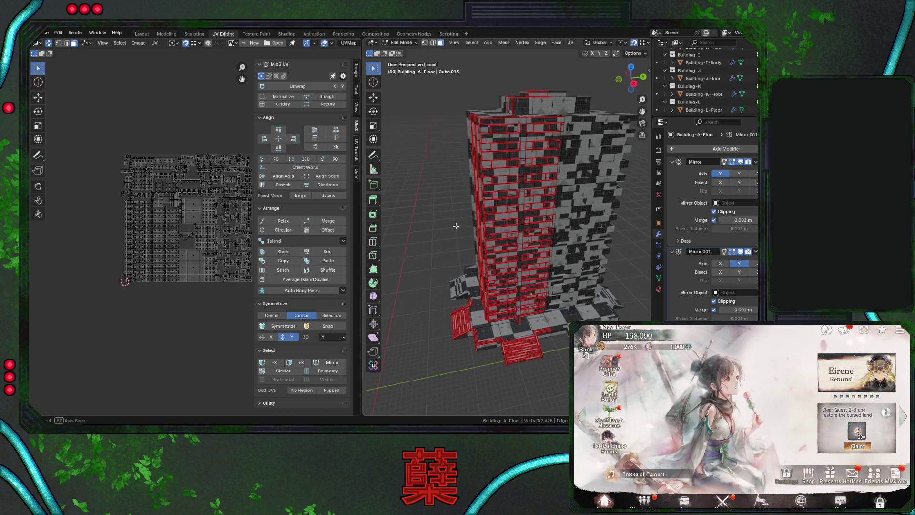
Exit Local View to show the whole city, select everything and save City.blend
key(KP_Divide)
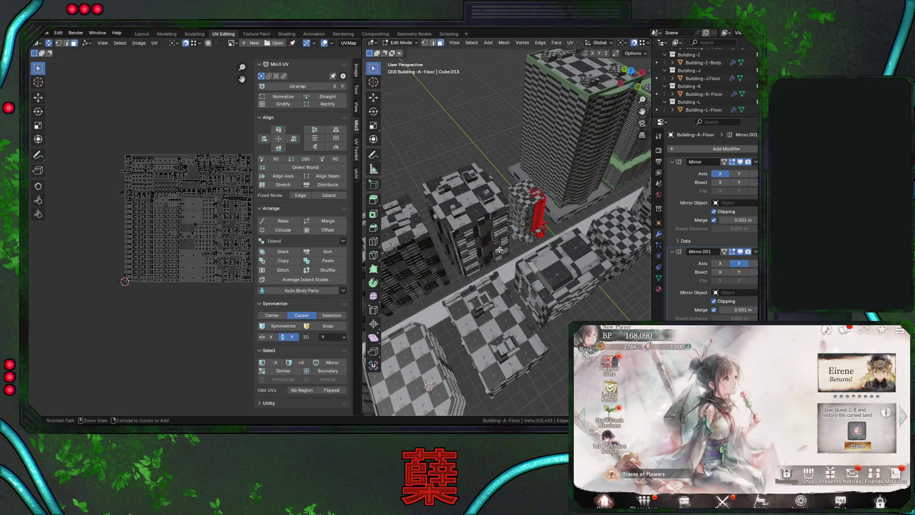
key(ctrl+s)
key(a)
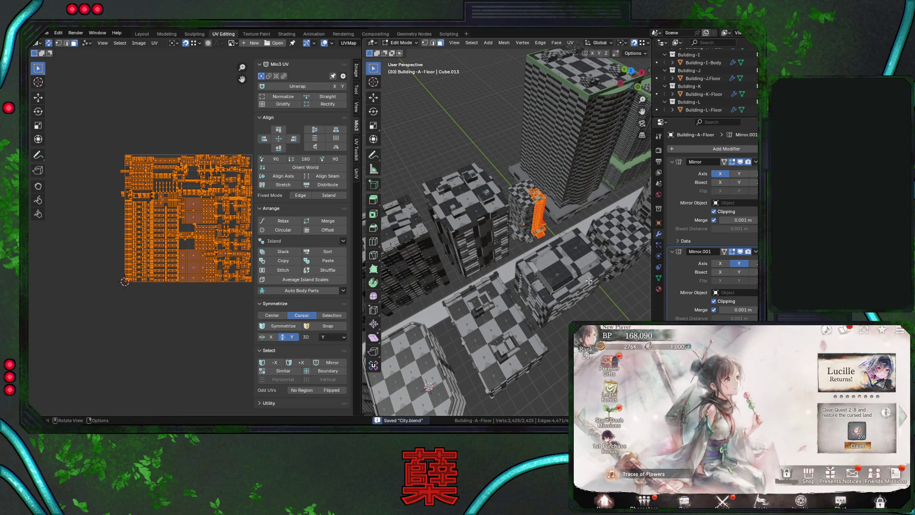
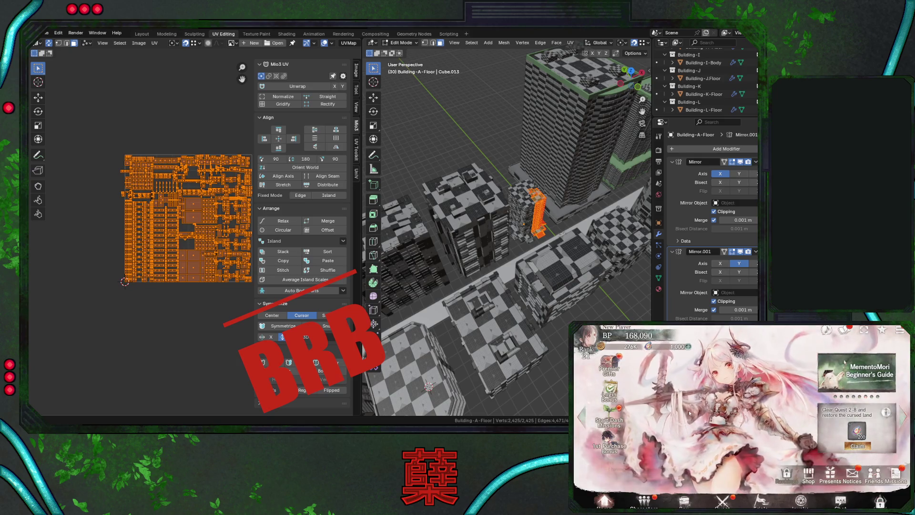
In the game window, tap the home character and save the favourite characters
click(698, 411)
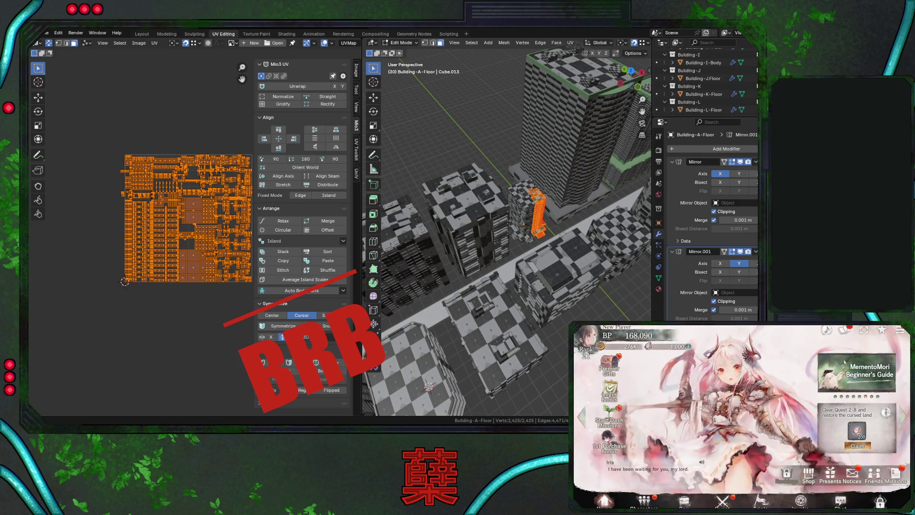
click(883, 331)
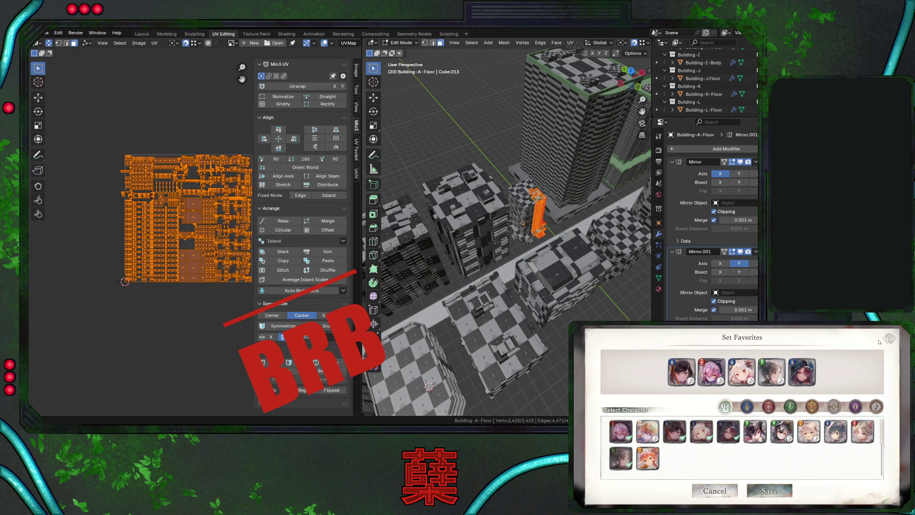
click(767, 491)
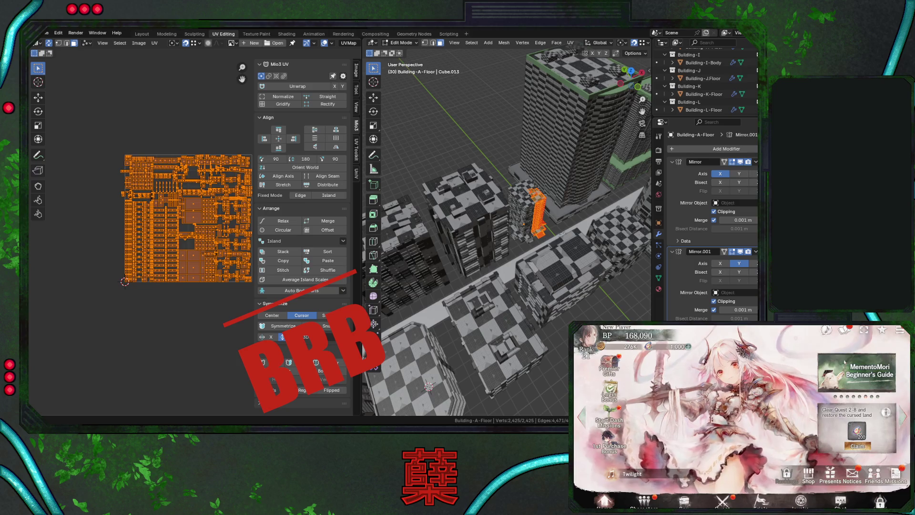
Claim the game's Chapter 2 Main Quest mission rewards, view the Day 2 missions, then close the windows
click(609, 422)
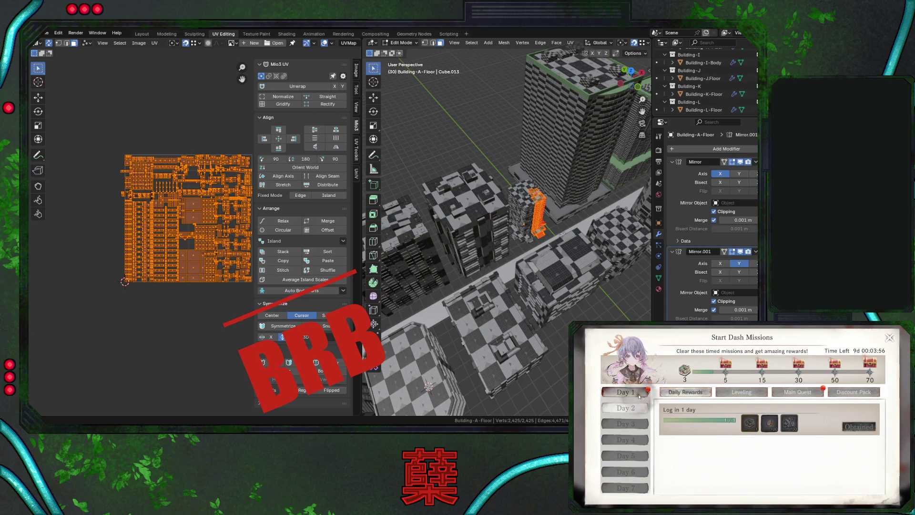
click(786, 393)
click(845, 424)
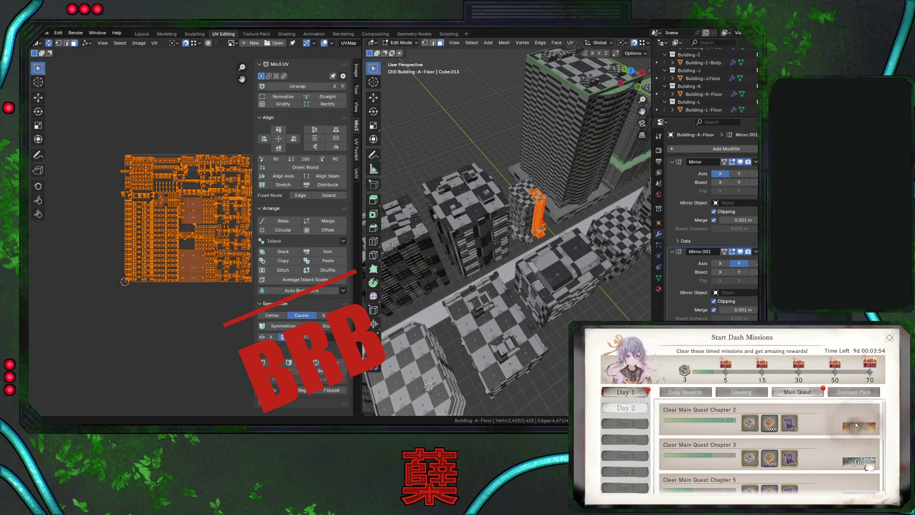
click(814, 445)
click(646, 410)
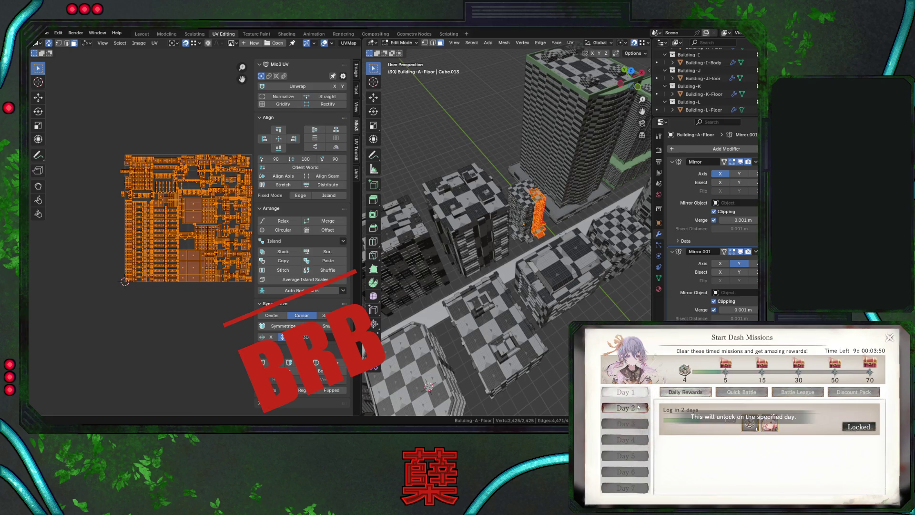
click(888, 338)
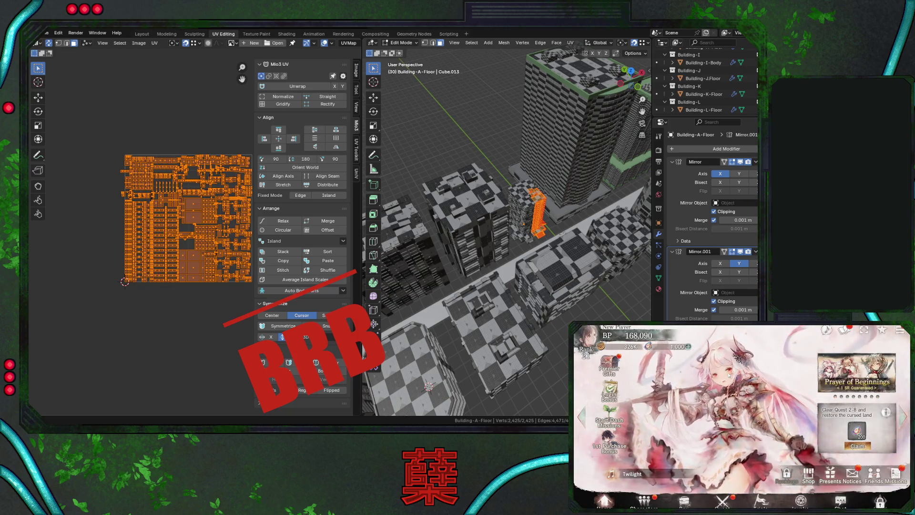
click(899, 330)
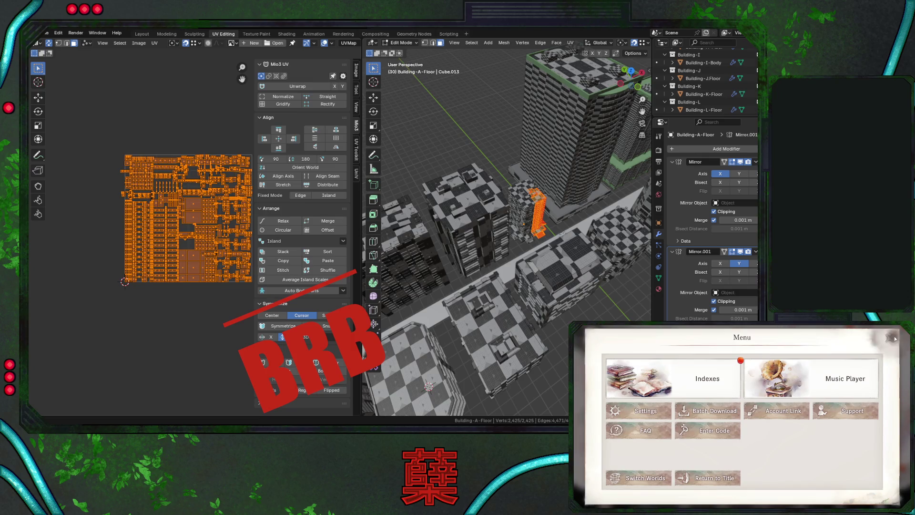
click(891, 338)
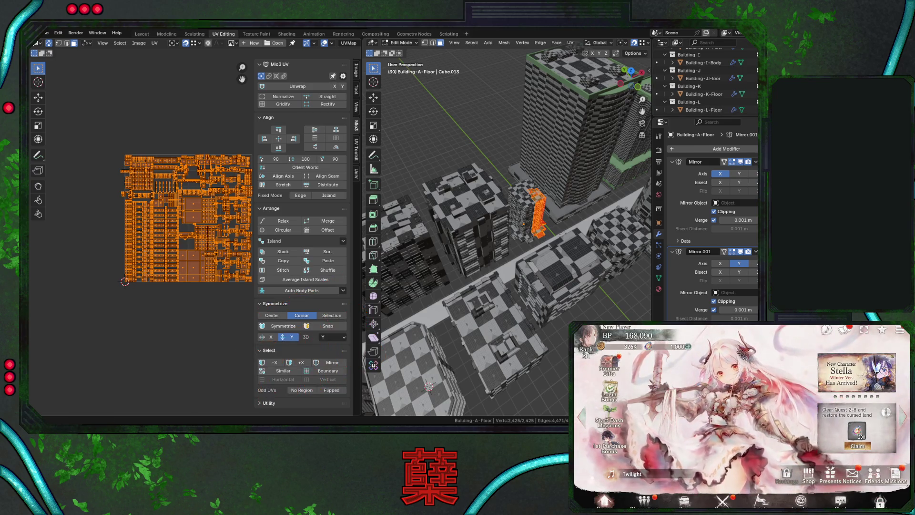
Isolate the Building-A-Floor tower in Local View and enter Edit Mode
middle_drag(481, 219, 519, 210)
key(KP_Divide)
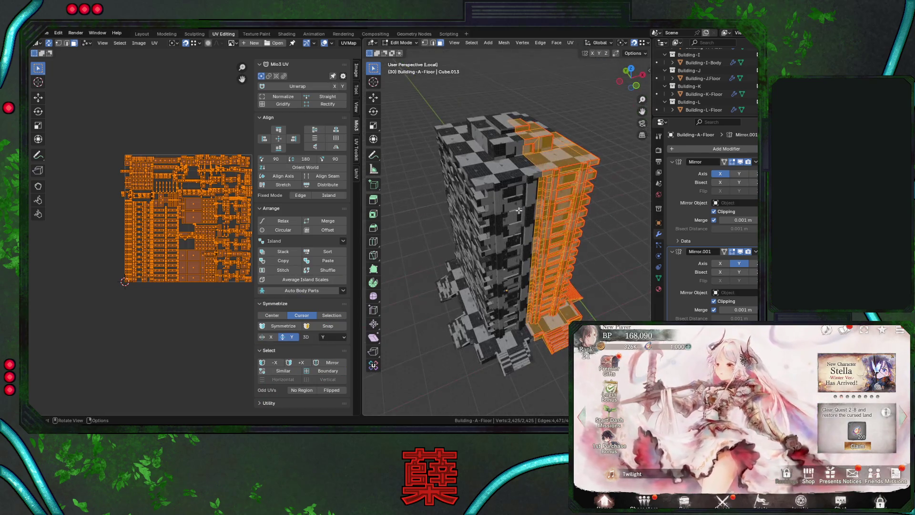
key(a)
key(Tab)
key(Tab)
Select a facade face and grow it into linked UV-island groups with Delimit set to UVs
mouse_move(558, 252)
middle_down()
mouse_move(557, 237)
mouse_move(539, 226)
middle_up()
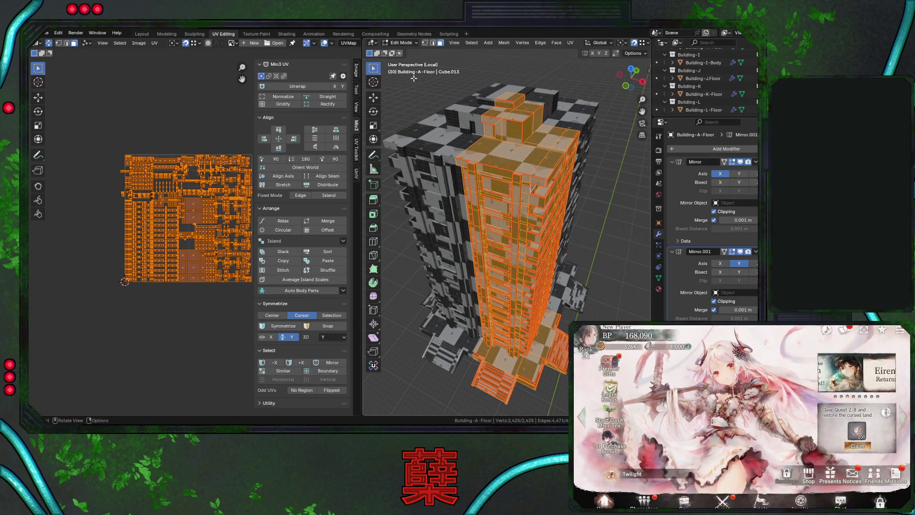
click(514, 196)
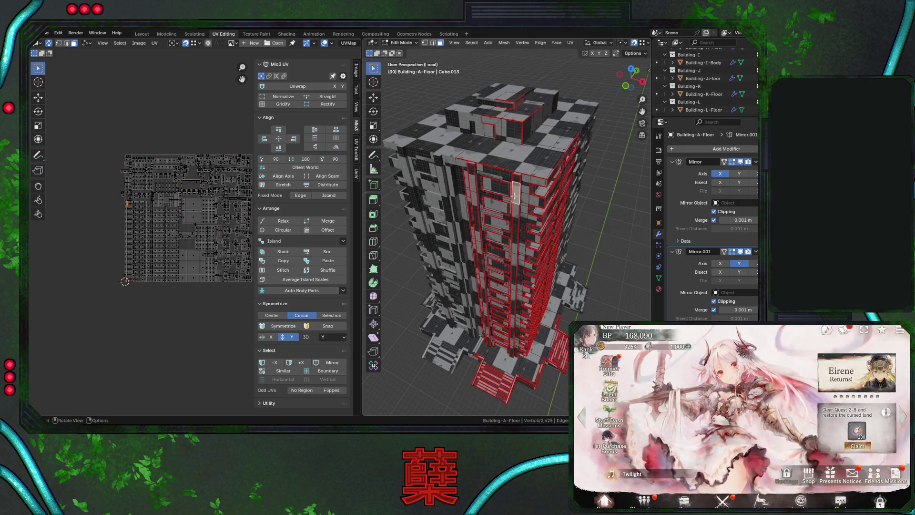
key(ctrl+l)
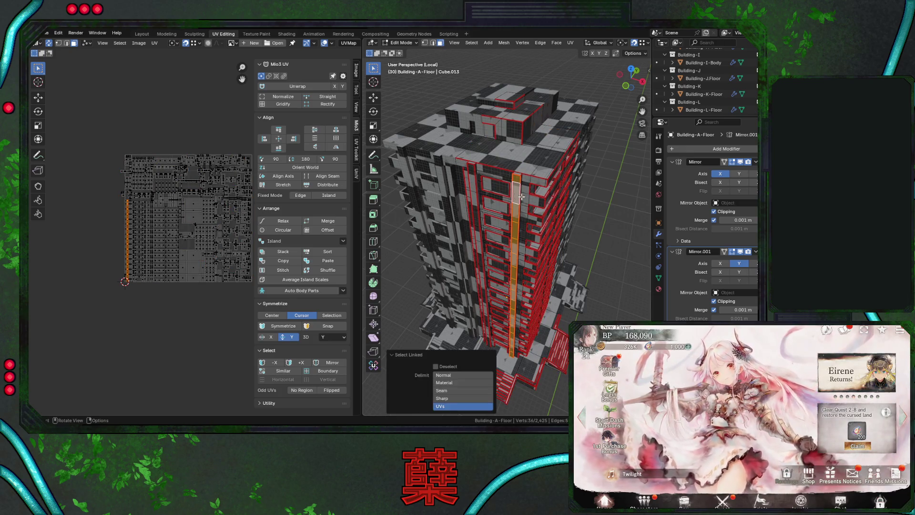
click(525, 198)
key(ctrl+l)
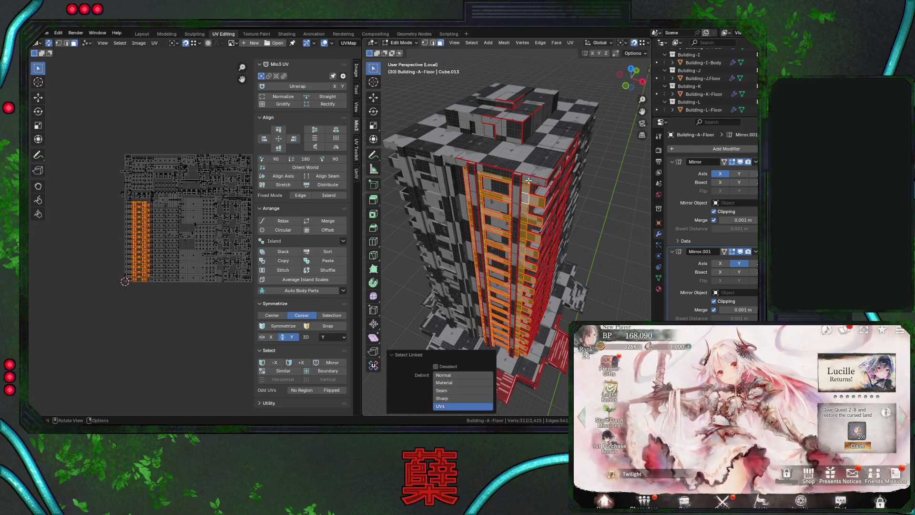
key(l)
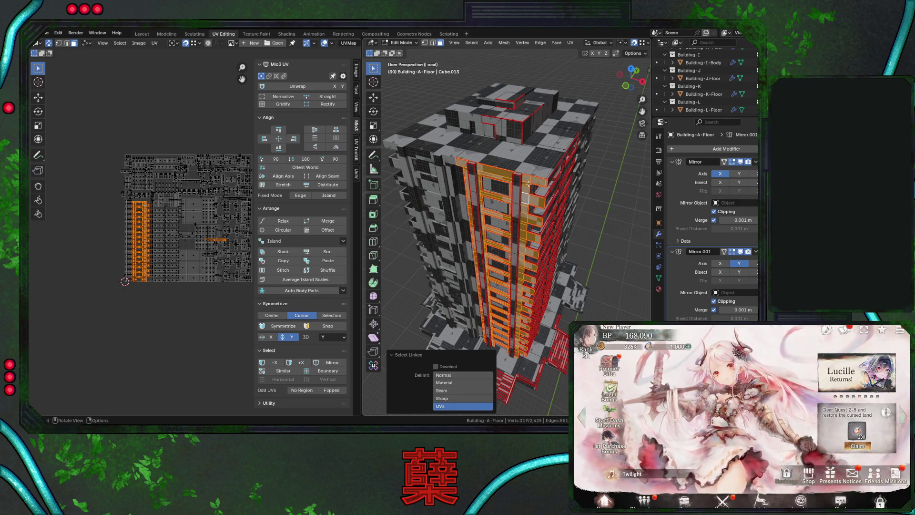
Switch Delimit to Seam and select a small seam-bounded face group near the tower's top
mouse_move(528, 205)
middle_down()
mouse_move(516, 202)
mouse_move(524, 181)
middle_up()
scroll(527, 172, up, 5)
scroll(528, 168, down, 6)
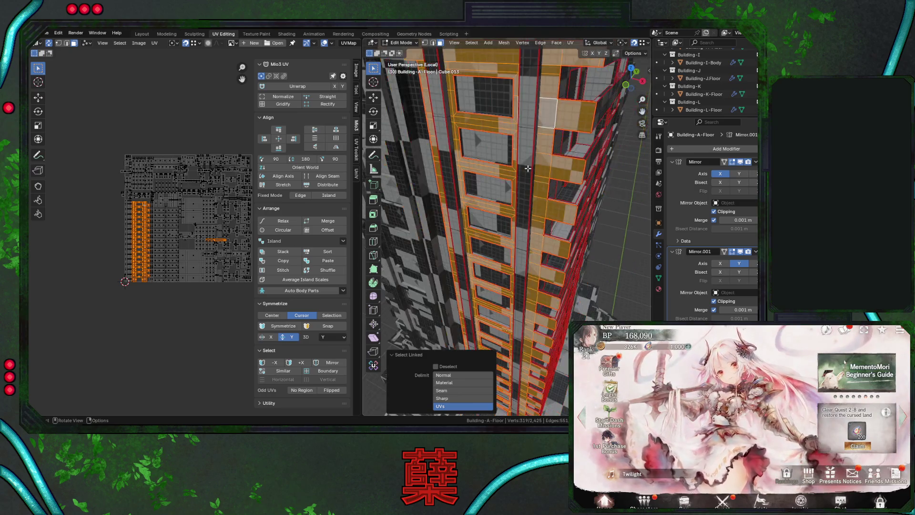
scroll(527, 183, up, 5)
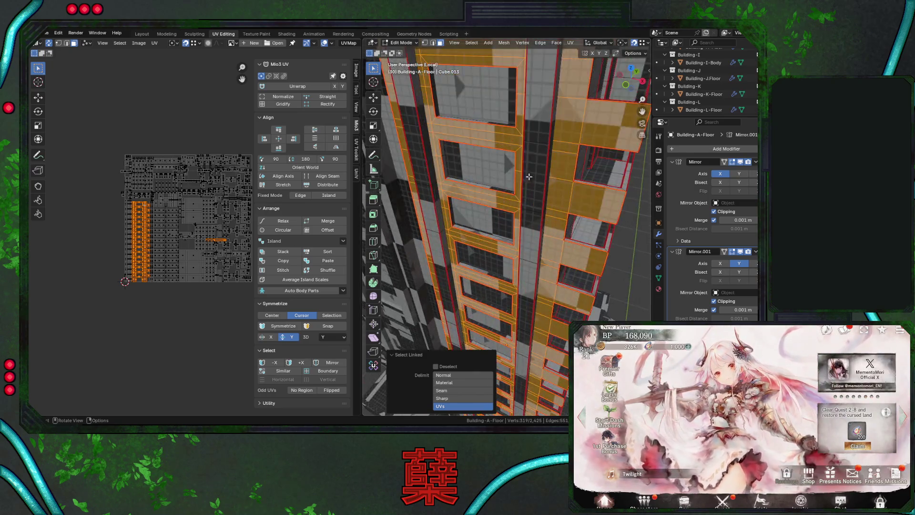
scroll(538, 155, up, 2)
click(465, 390)
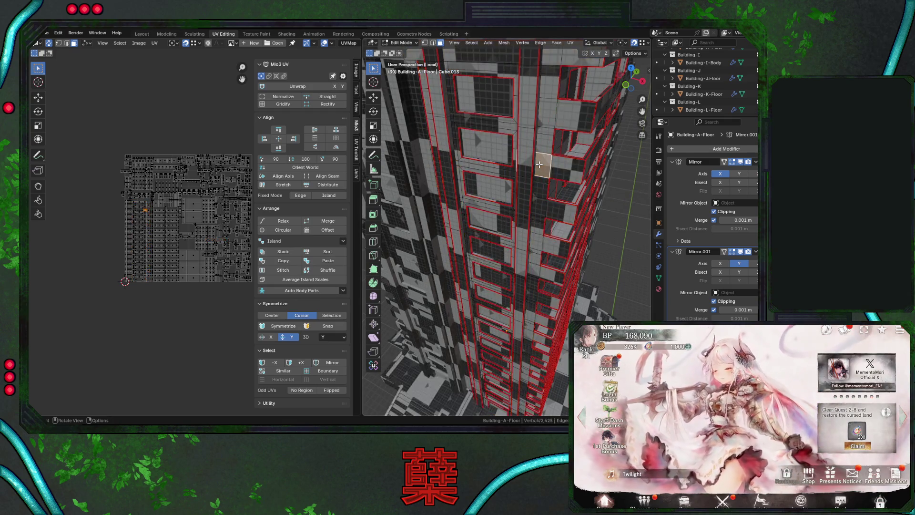
scroll(538, 166, down, 5)
click(536, 156)
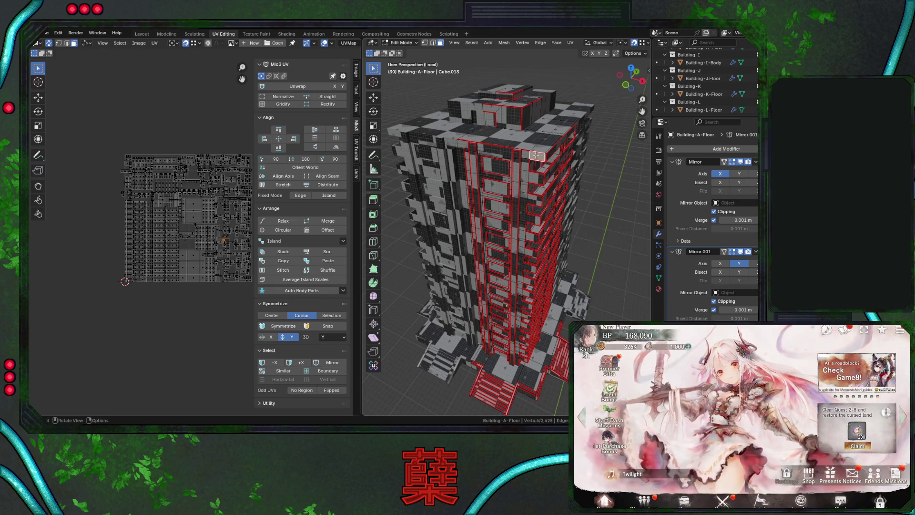
key(ctrl+l)
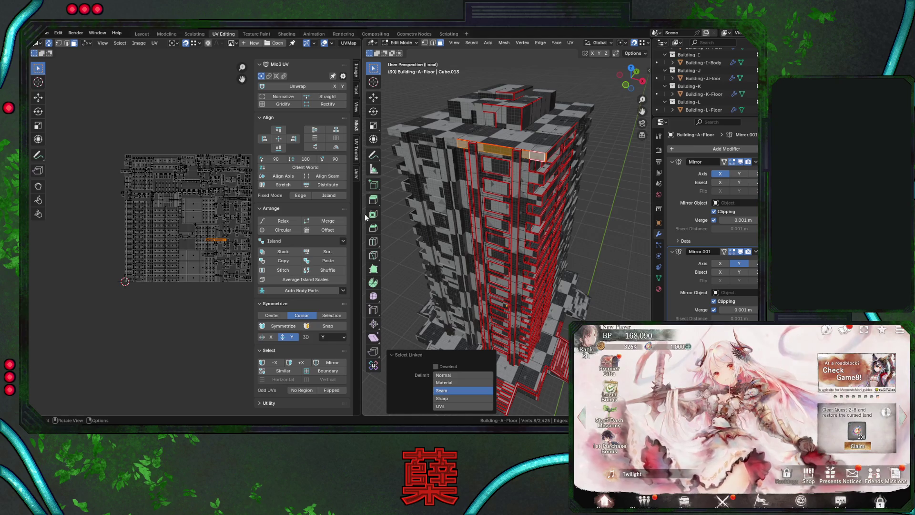
Change the Select Linked Delimit option from Seam to UVs
scroll(194, 236, up, 2)
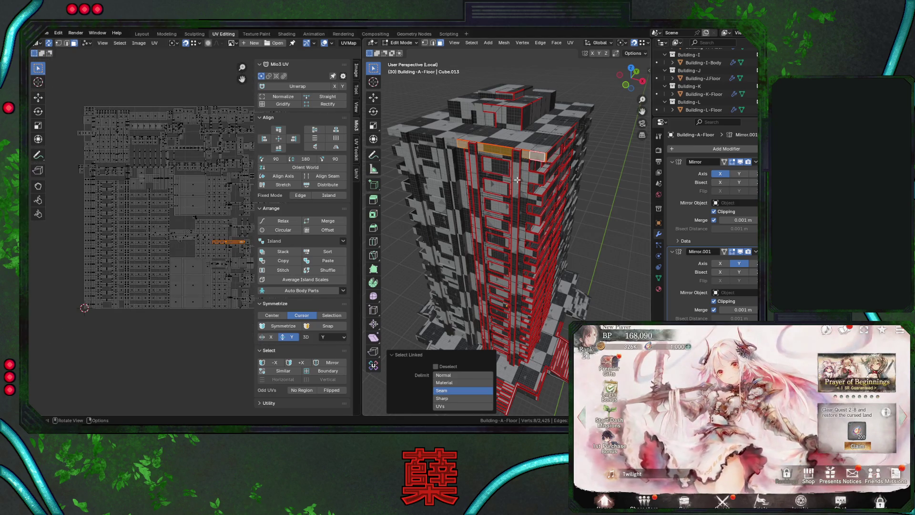
click(448, 375)
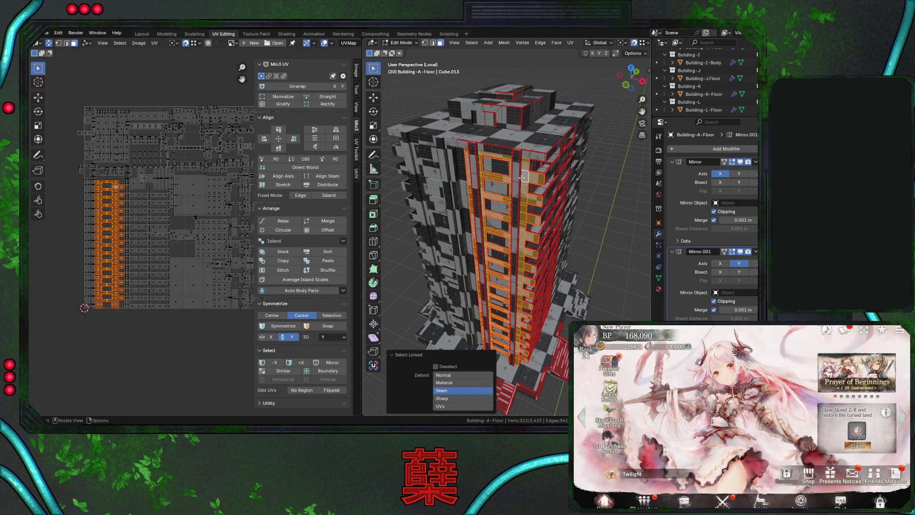
click(460, 399)
shift+click(456, 404)
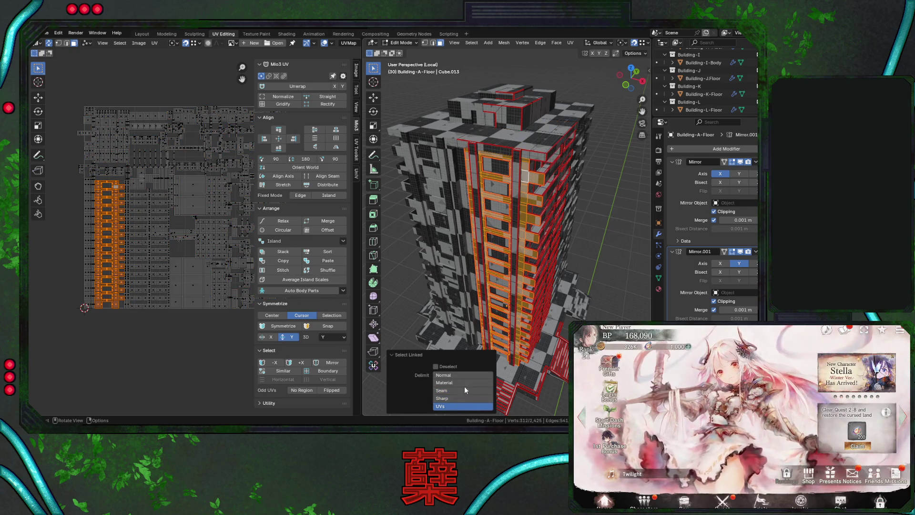
shift+click(456, 404)
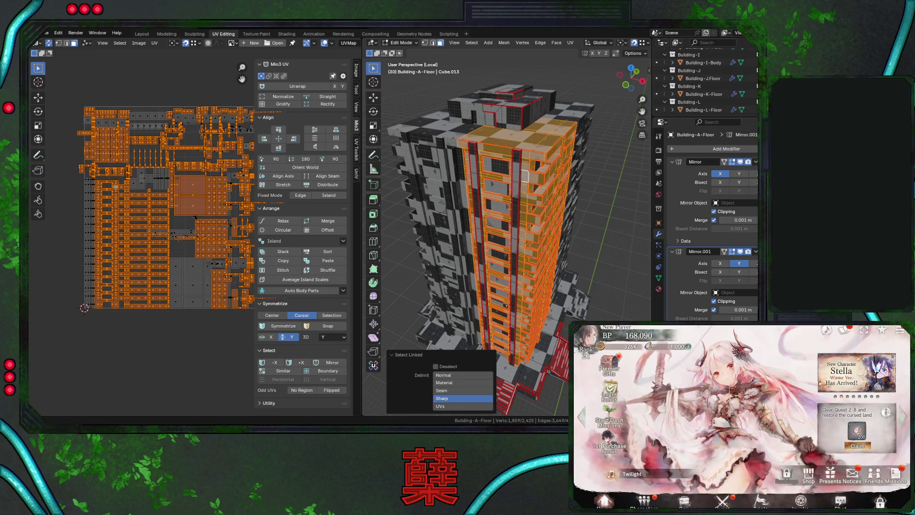
click(462, 406)
Select a facade column strip's linked UV island and move it below the UV layout
middle_drag(516, 230, 493, 180)
click(493, 154)
key(ctrl+l)
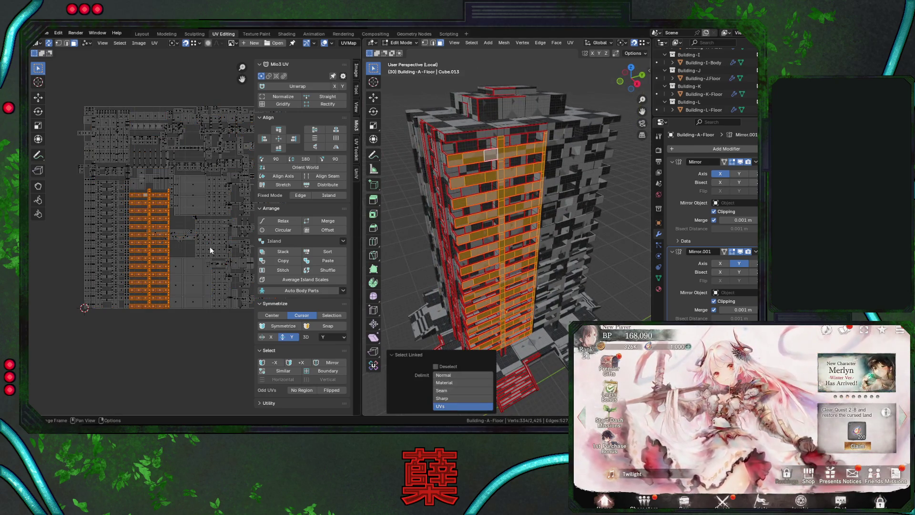
scroll(205, 245, down, 3)
key(g)
click(201, 315)
mouse_move(415, 220)
middle_down()
mouse_move(403, 217)
mouse_move(524, 164)
middle_up()
click(528, 140)
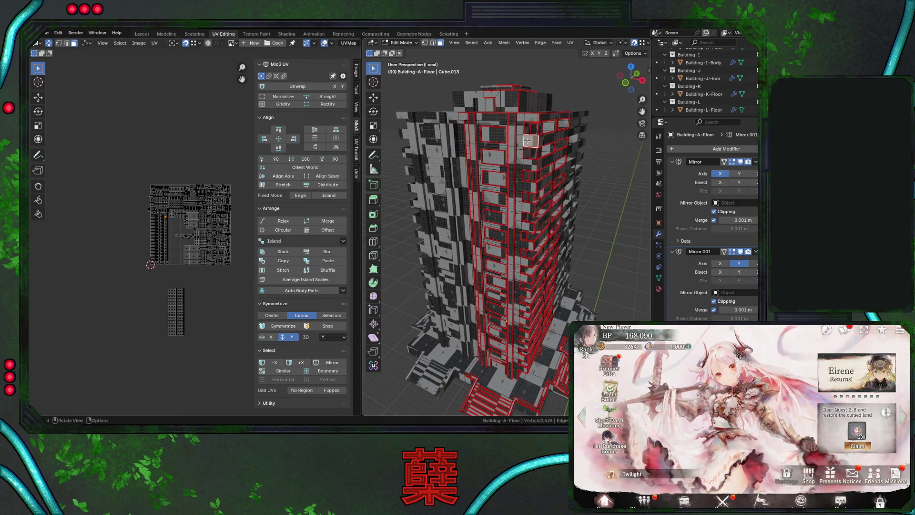
Move the second column's linked UV island to the left of the main UV layout
key(ctrl+l)
key(g)
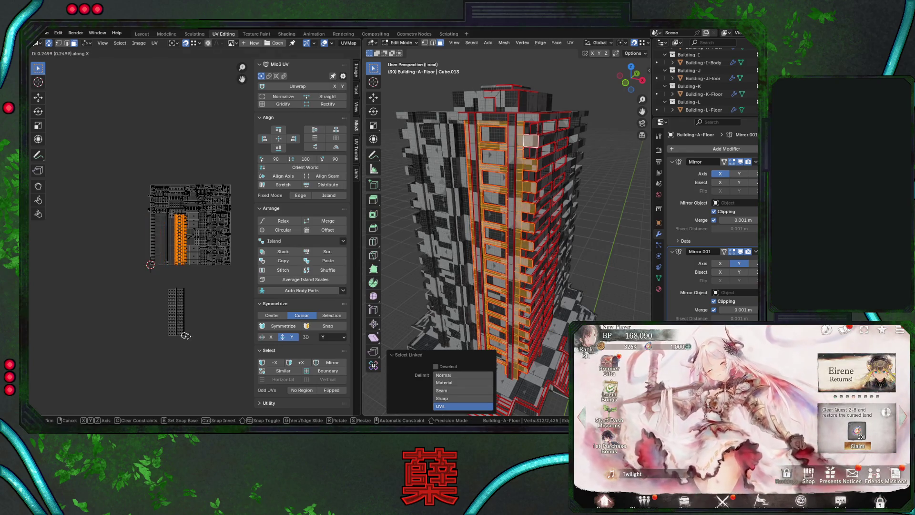
click(138, 338)
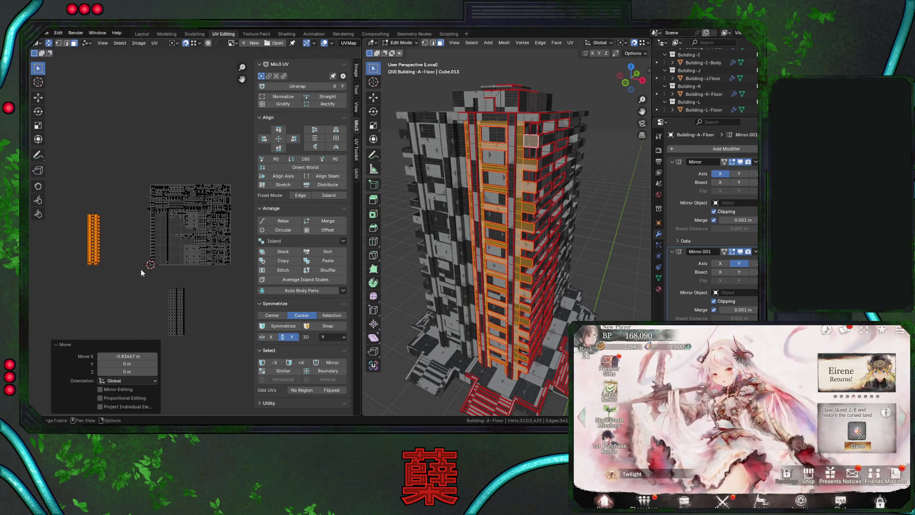
click(151, 241)
click(150, 300)
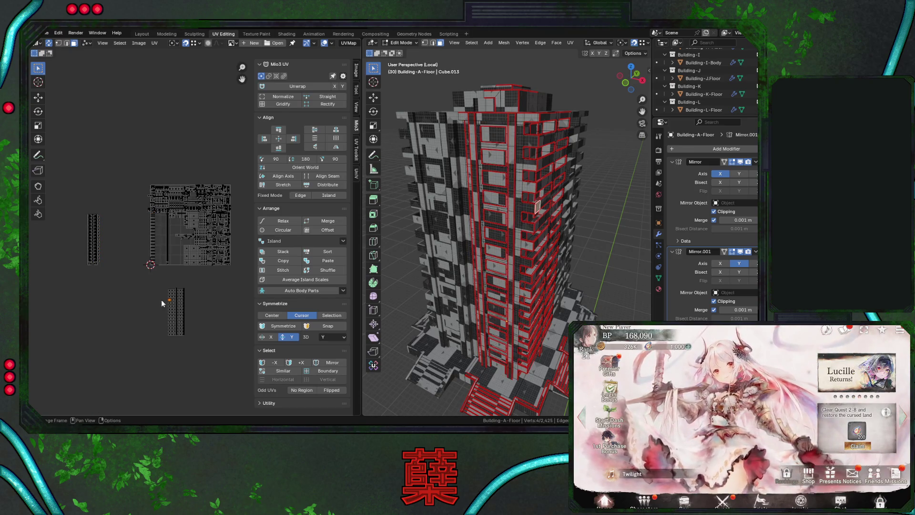
drag(158, 235, 175, 275)
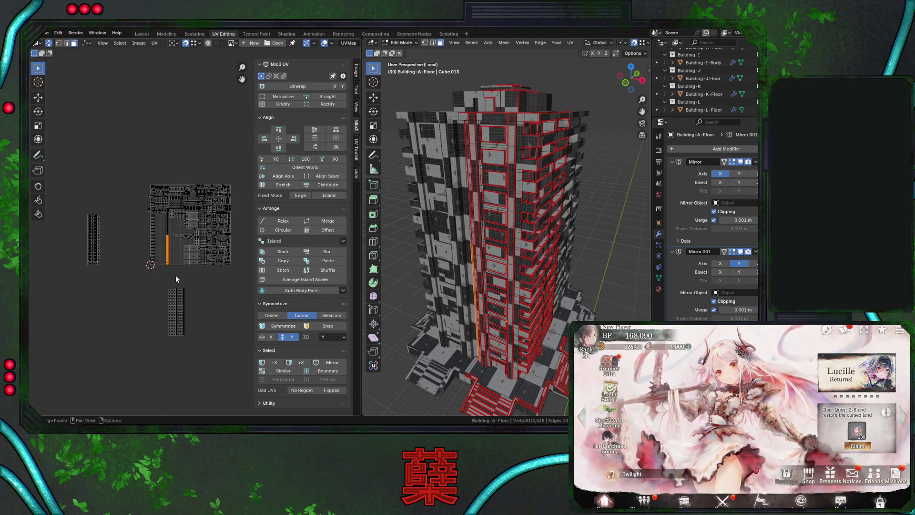
Grow the selection up a whole facade column, then clear the mesh selection
middle_drag(457, 191, 503, 169)
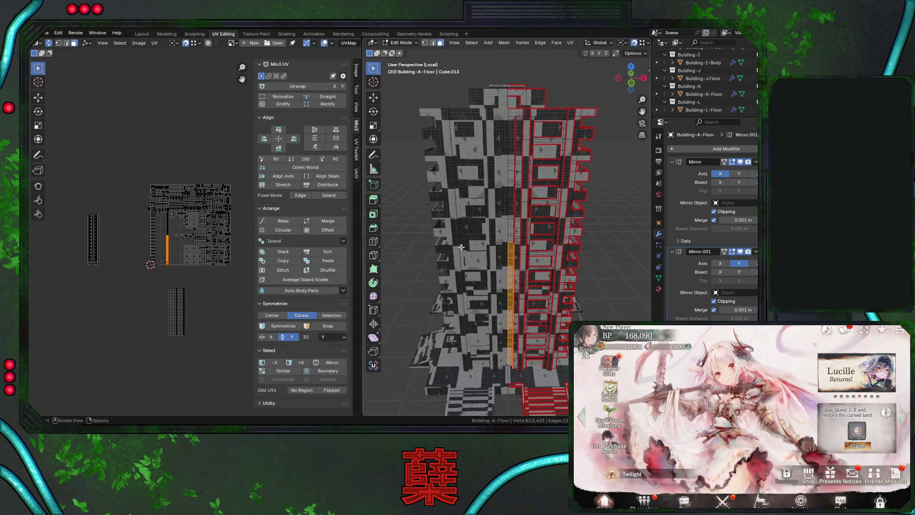
key(l)
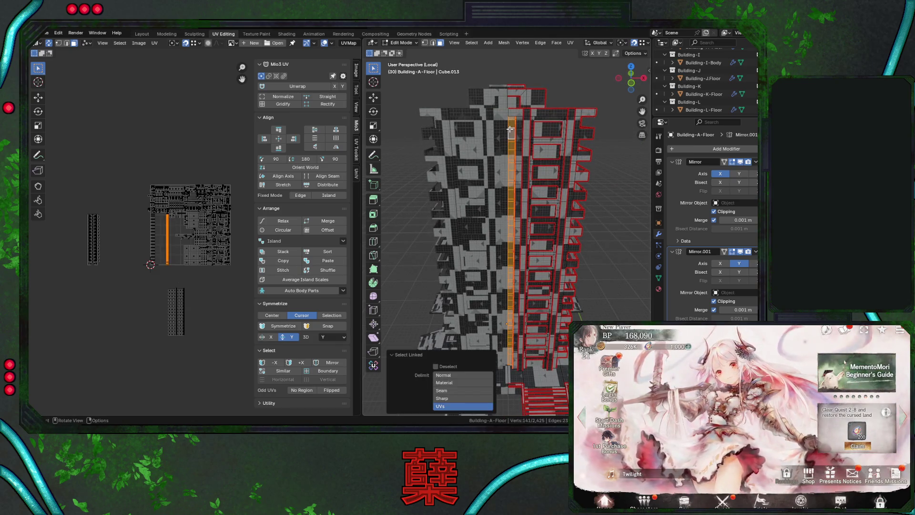
scroll(180, 240, up, 6)
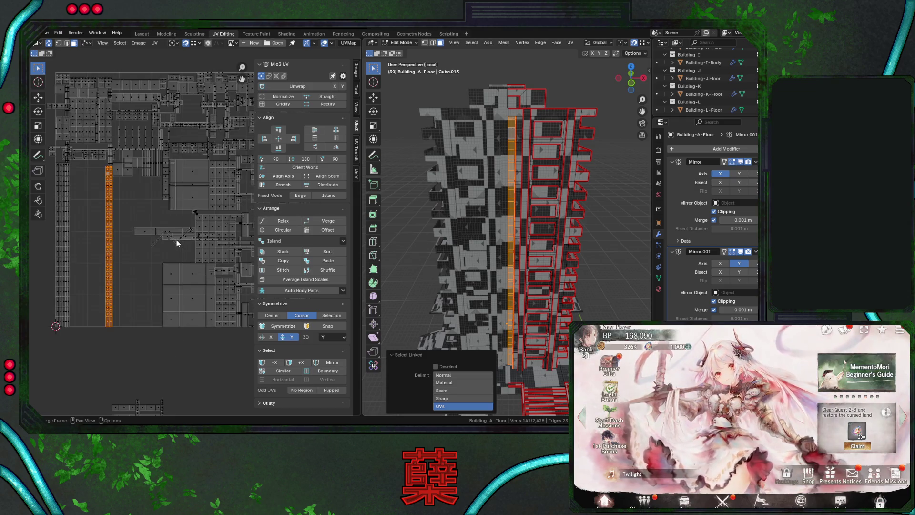
middle_drag(429, 214, 556, 238)
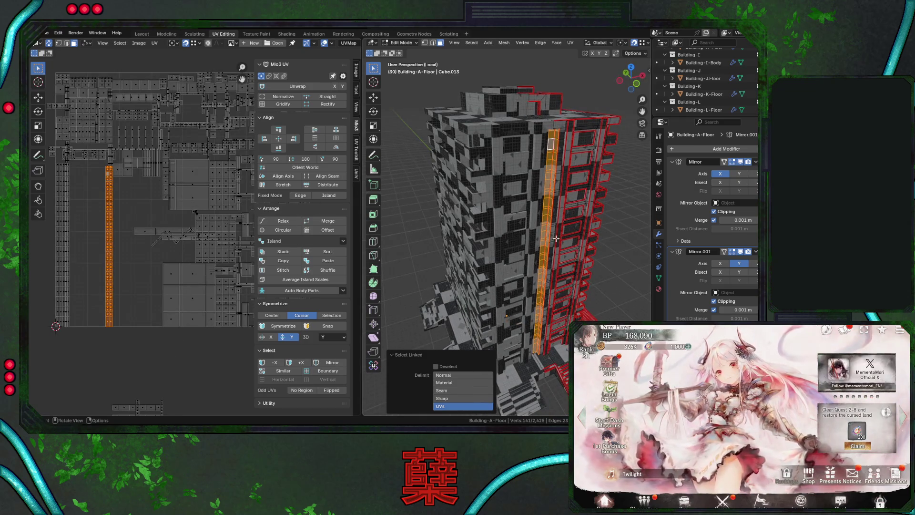
click(604, 268)
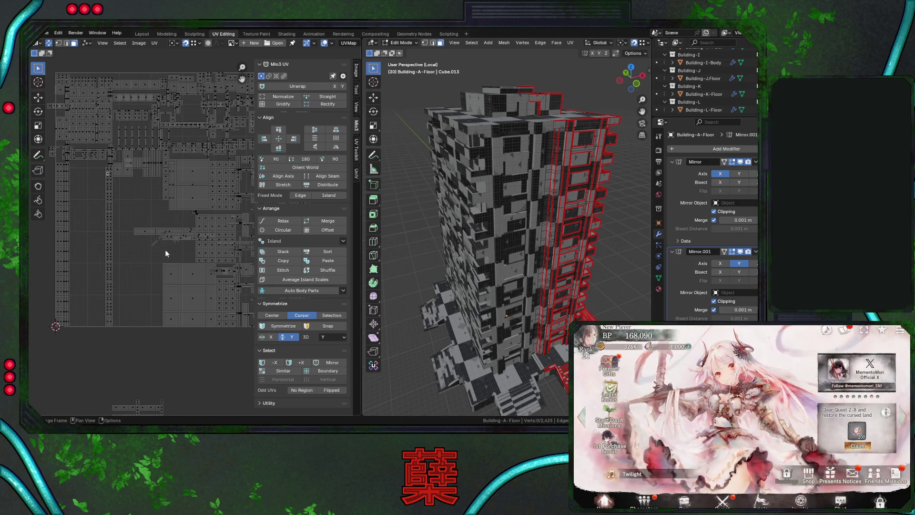
Select the zigzag stair-railing UV island with L
scroll(124, 248, down, 3)
scroll(123, 247, down, 2)
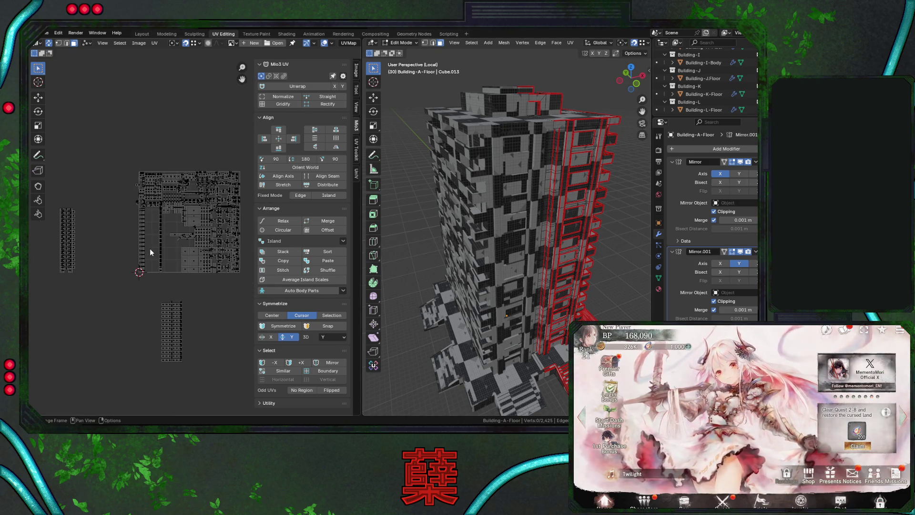
scroll(151, 248, up, 2)
scroll(150, 252, up, 4)
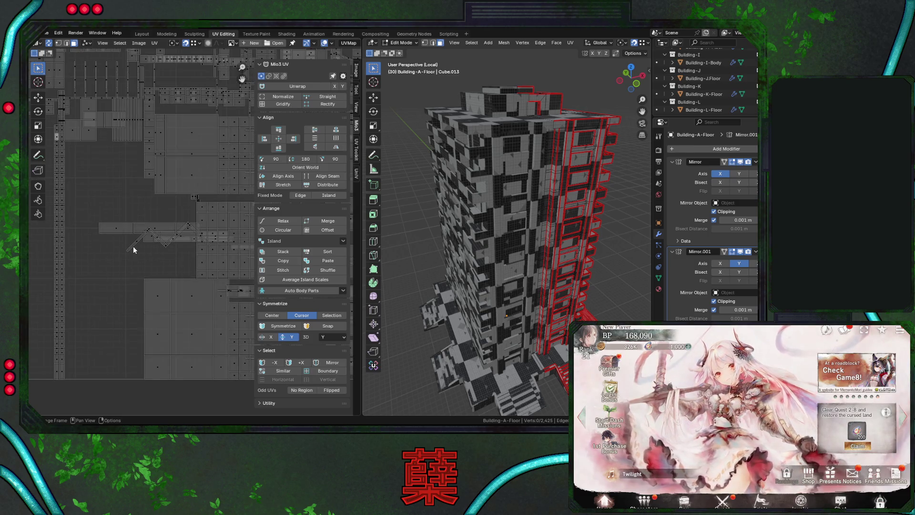
key(l)
mouse_move(443, 305)
middle_down()
mouse_move(456, 308)
mouse_move(501, 367)
middle_up()
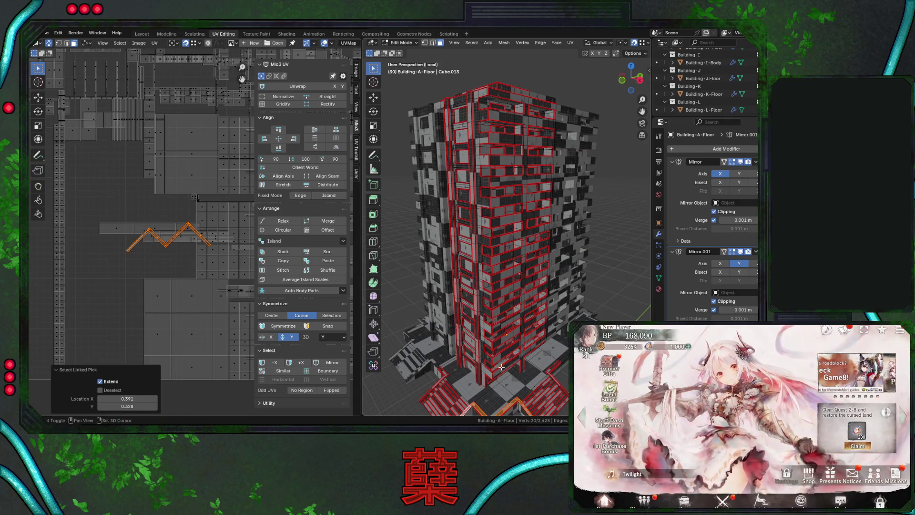
Select the linked faces of another railing piece on the stairs
scroll(502, 367, up, 8)
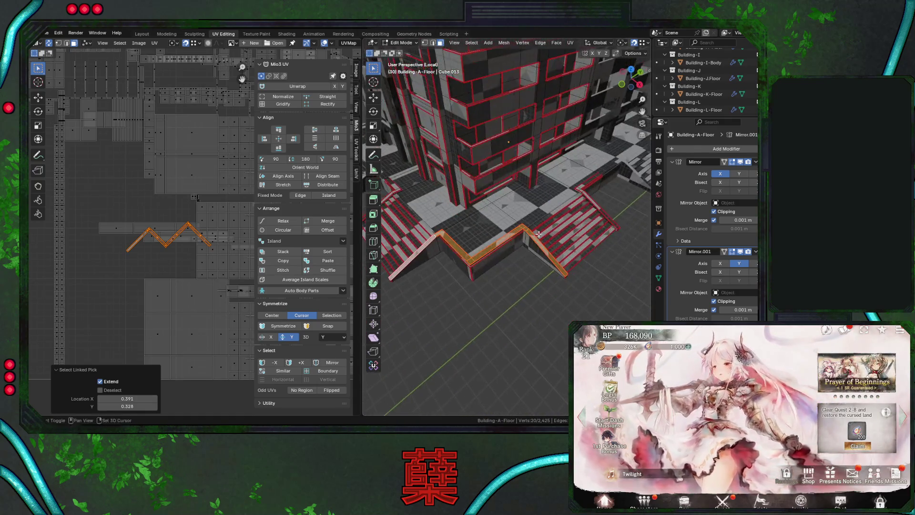
scroll(531, 256, up, 2)
scroll(539, 260, up, 2)
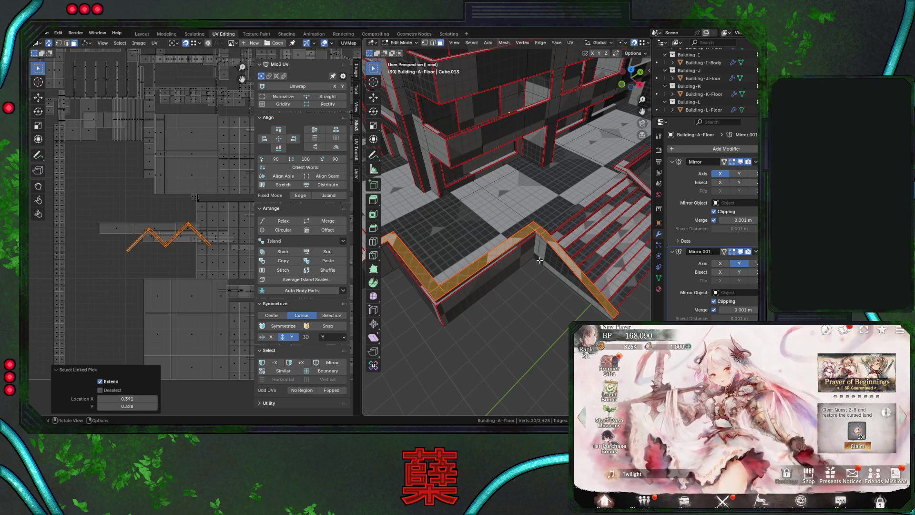
mouse_move(540, 260)
middle_down()
mouse_move(567, 249)
mouse_move(470, 262)
mouse_move(515, 260)
middle_up()
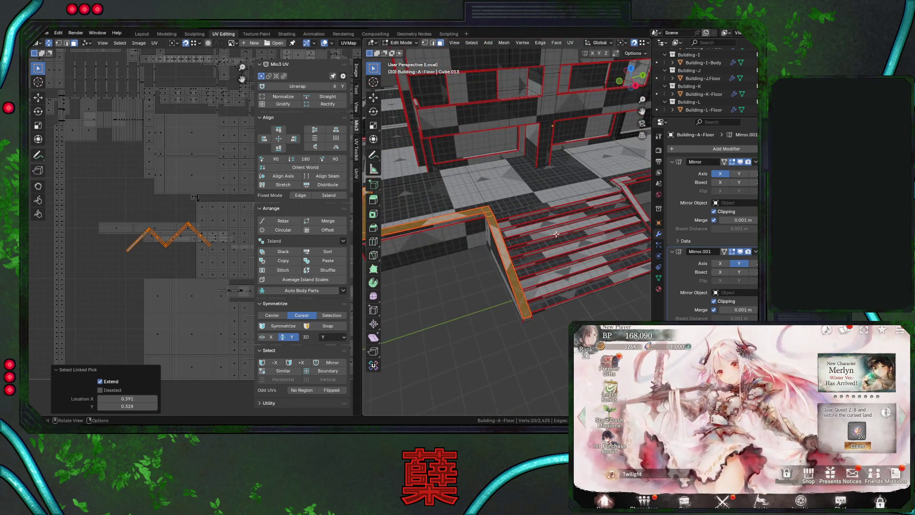
click(633, 196)
key(ctrl+l)
Select the long top face of the stair wall railing
scroll(179, 247, down, 3)
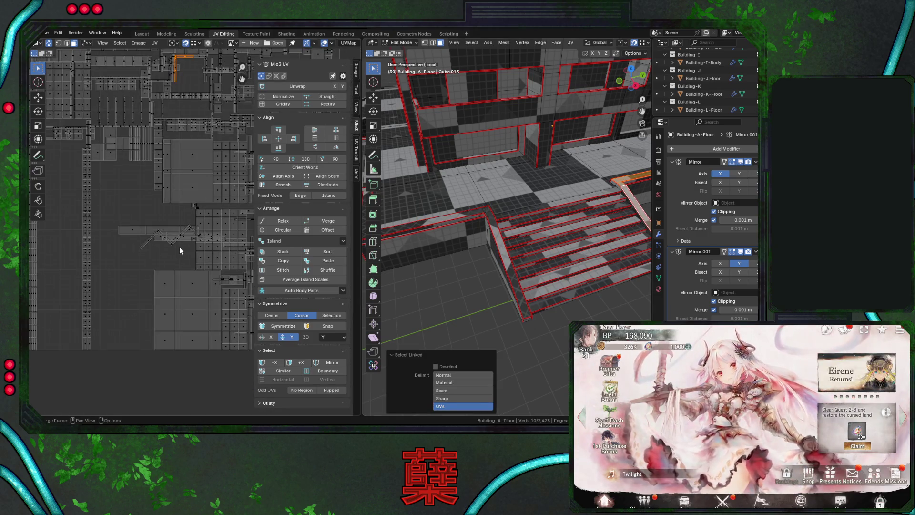
scroll(179, 250, down, 1)
mouse_move(464, 247)
middle_down()
mouse_move(444, 240)
mouse_move(574, 236)
mouse_move(556, 241)
middle_up()
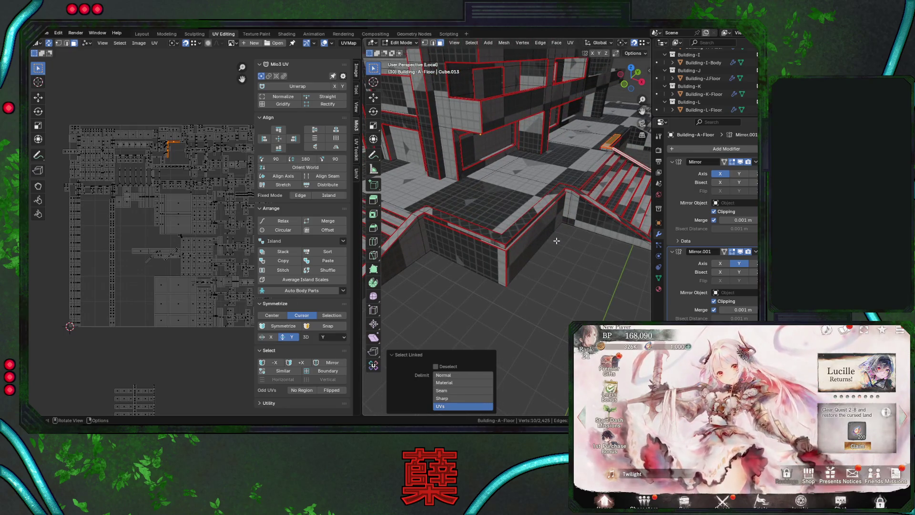
click(512, 236)
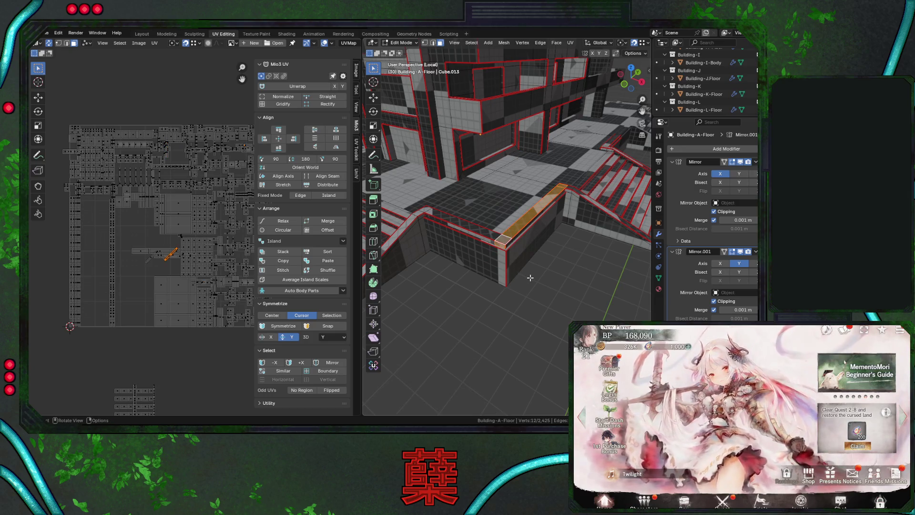